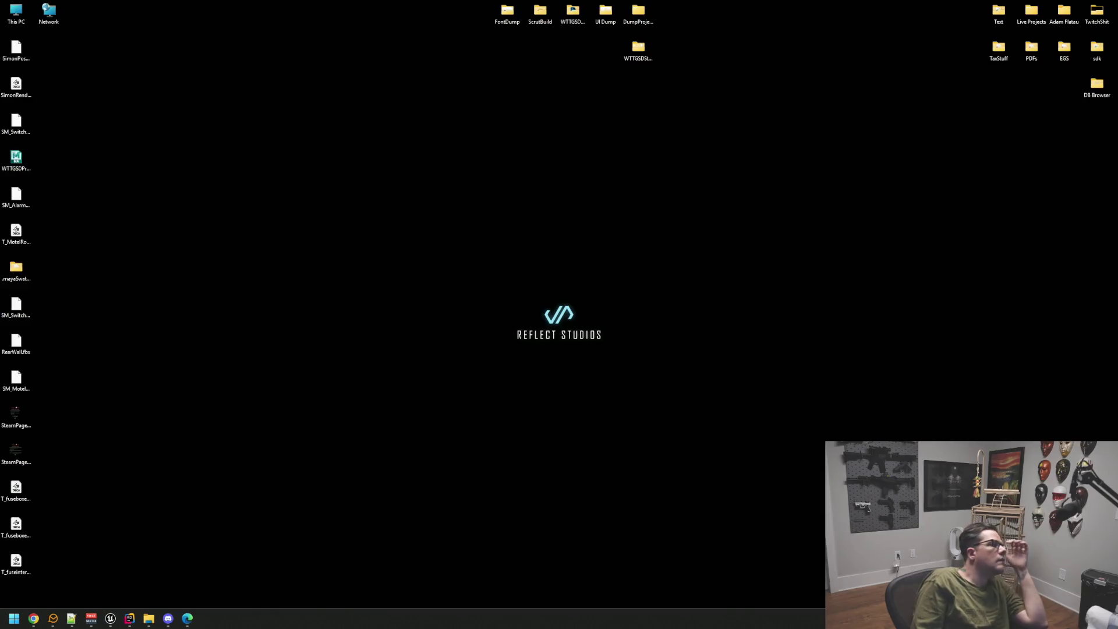
# Restore the AssetDump Unreal Editor window from the taskbar.
pyautogui.click(110, 619)
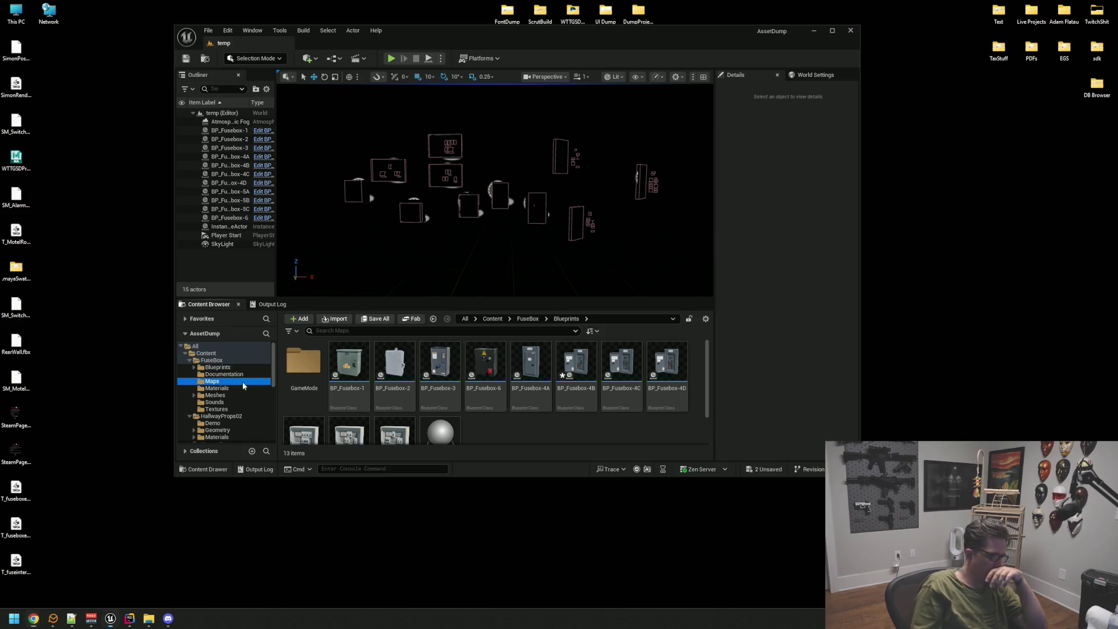
# Maximize the AssetDump editor and show the HallwayProps02 Geometry assets.
pyautogui.scroll(-2, 241, 386)
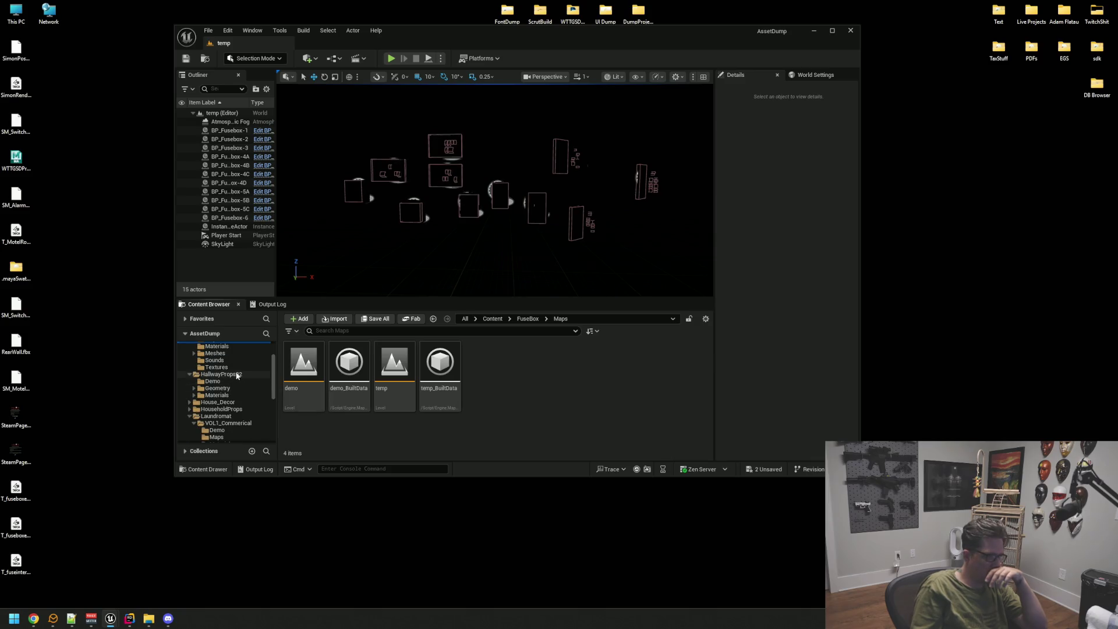
pyautogui.click(828, 31)
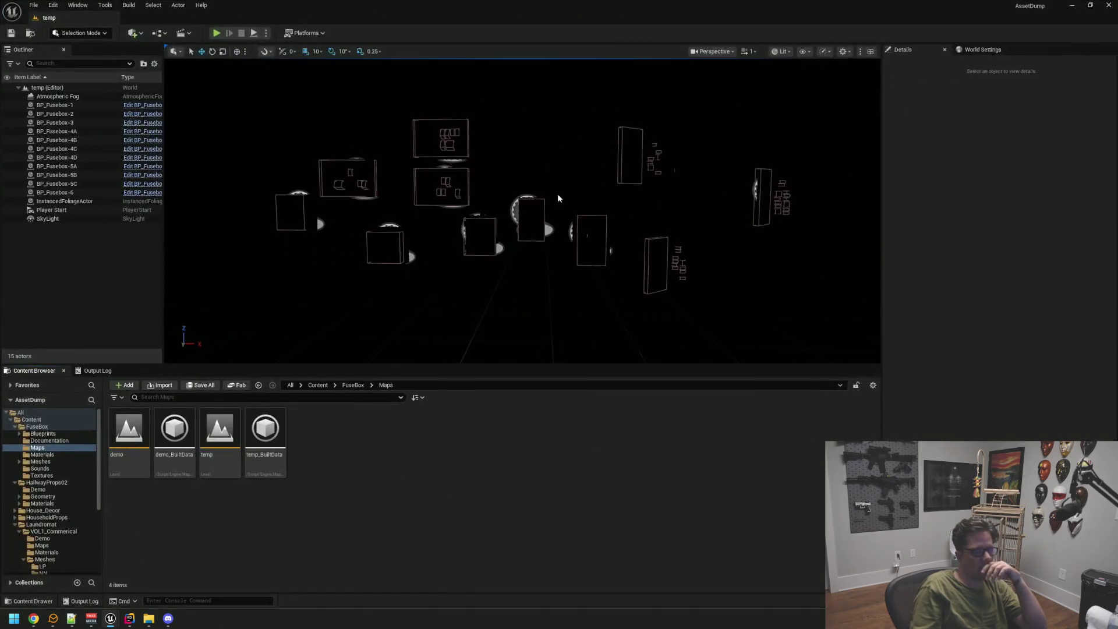
pyautogui.click(41, 496)
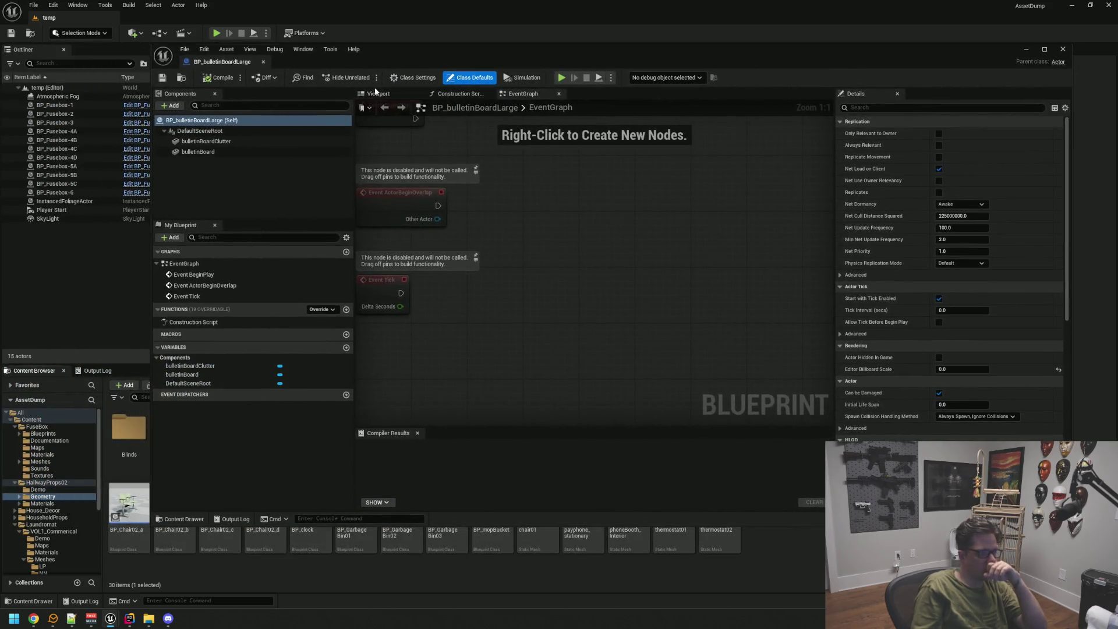
# View BP_bulletinBoardLarge in its Viewport tab, close it, and show the House_Decor folder.
pyautogui.click(375, 93)
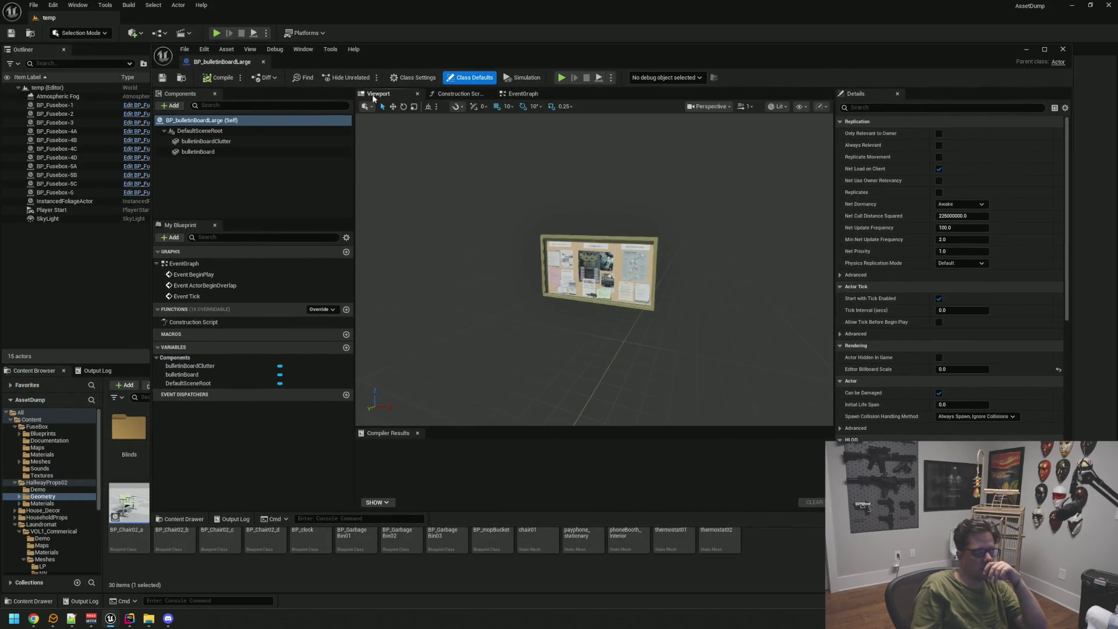
pyautogui.scroll(5, 563, 231)
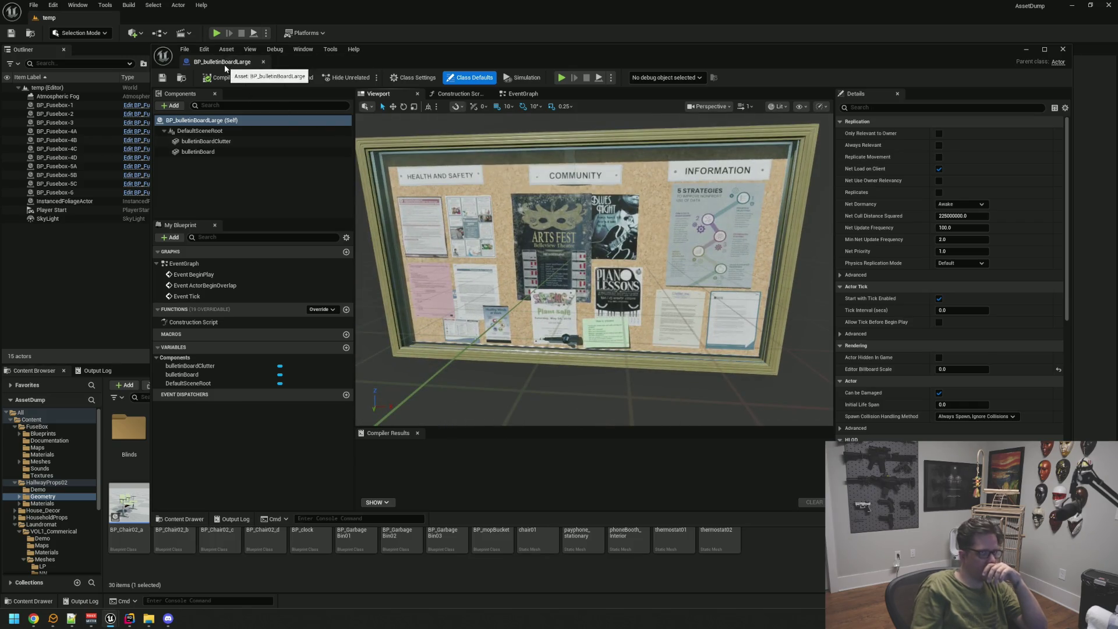
pyautogui.click(263, 62)
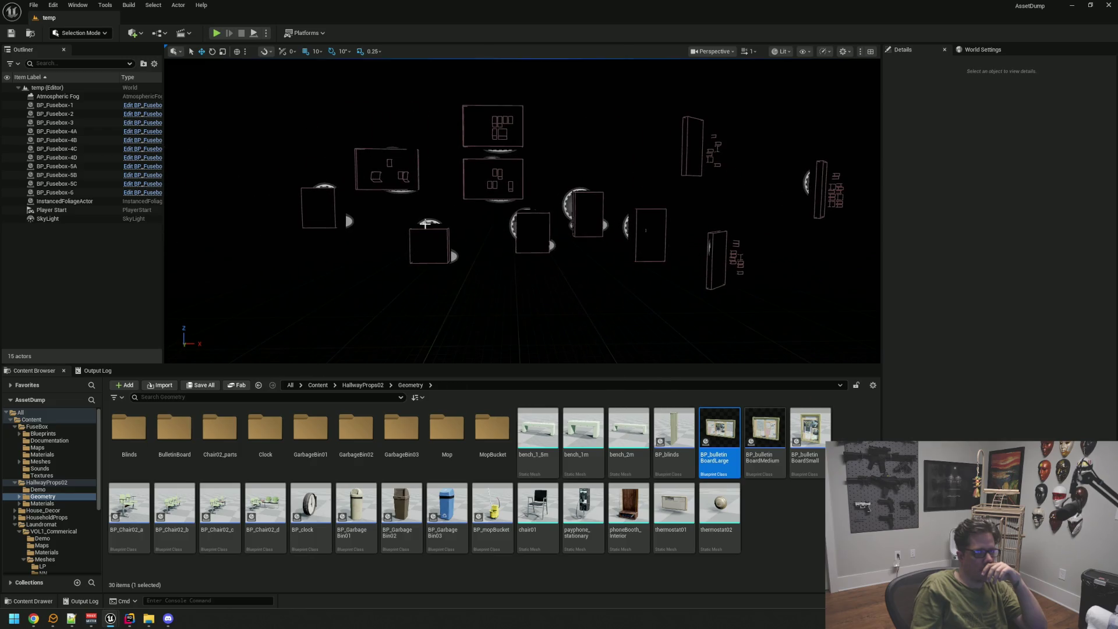
pyautogui.click(87, 510)
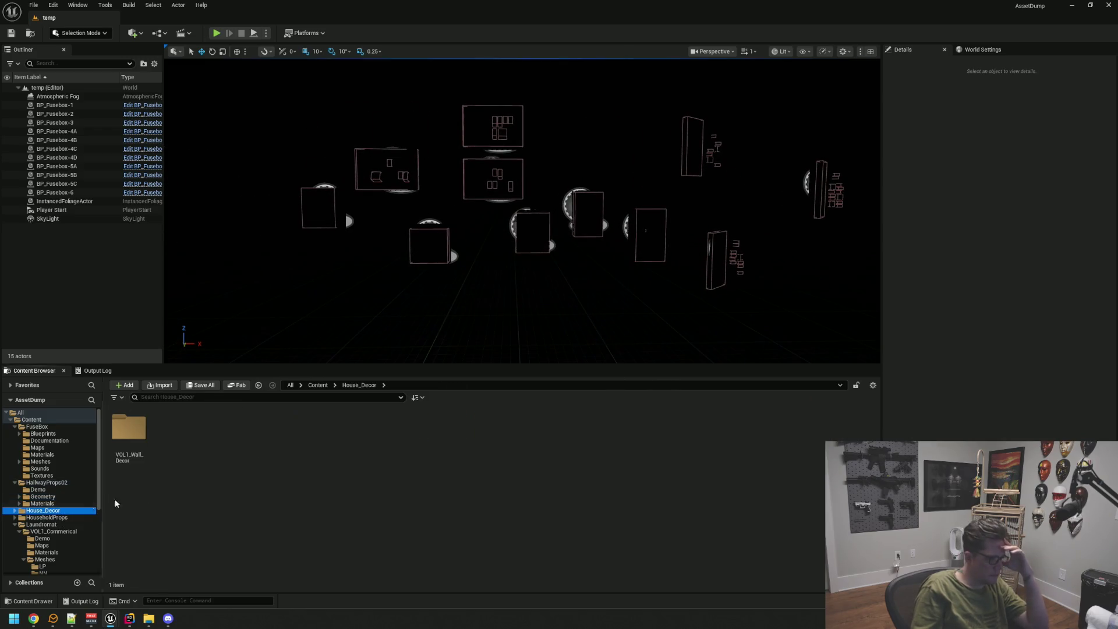
# Browse the wall frame meshes in House_Decor/VOL1_Wall_Decor/Meshes/LP.
pyautogui.doubleClick(134, 429)
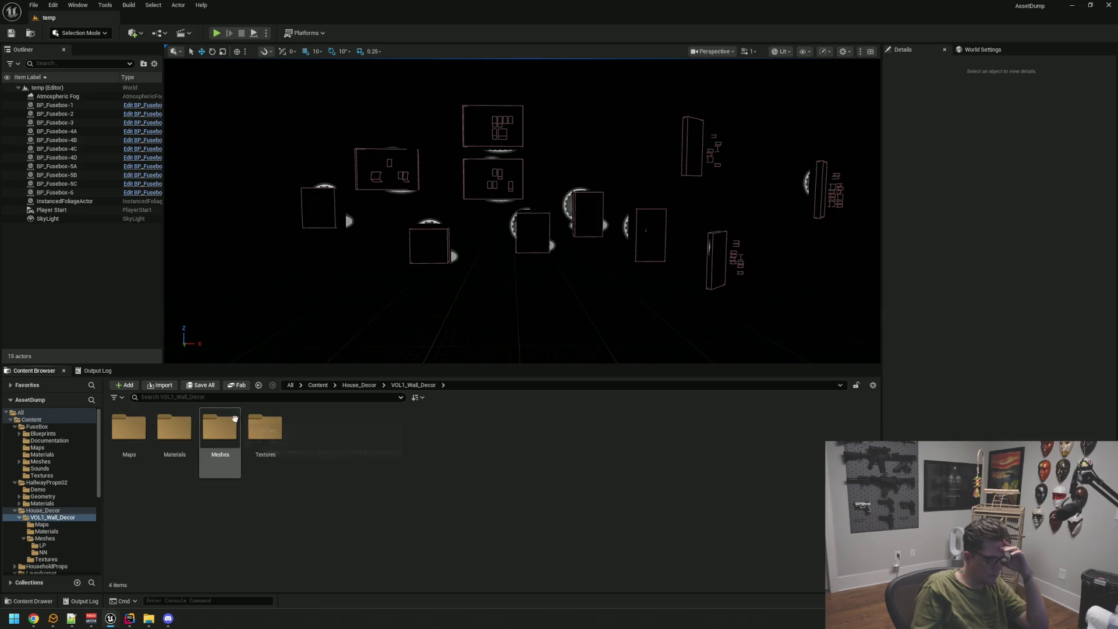
pyautogui.doubleClick(219, 425)
pyautogui.doubleClick(128, 428)
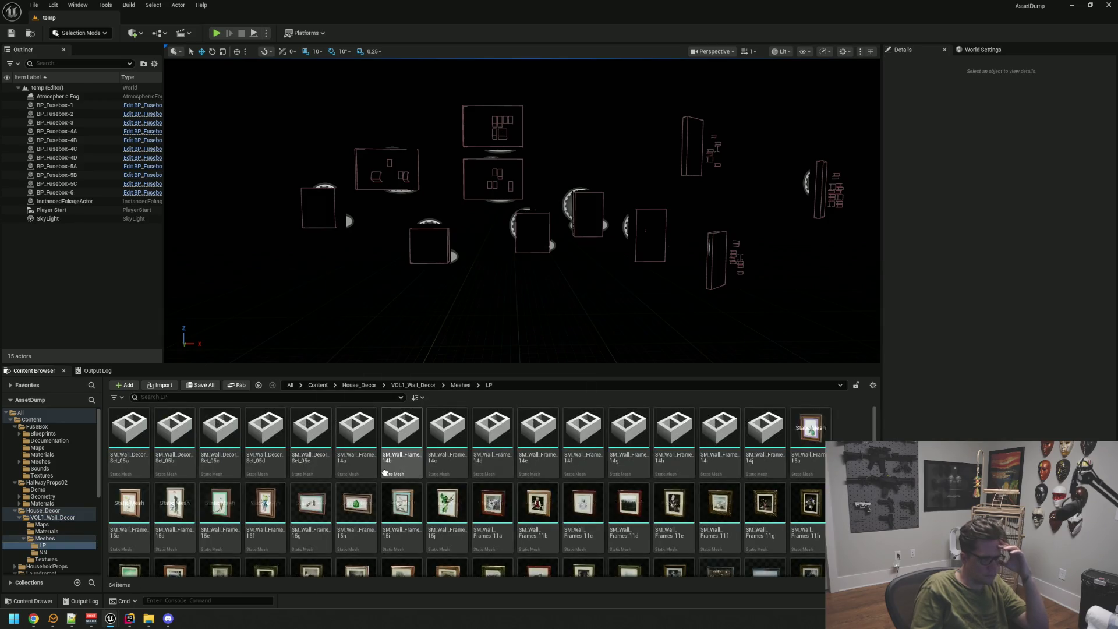
pyautogui.scroll(-3, 561, 481)
pyautogui.scroll(-3, 64, 474)
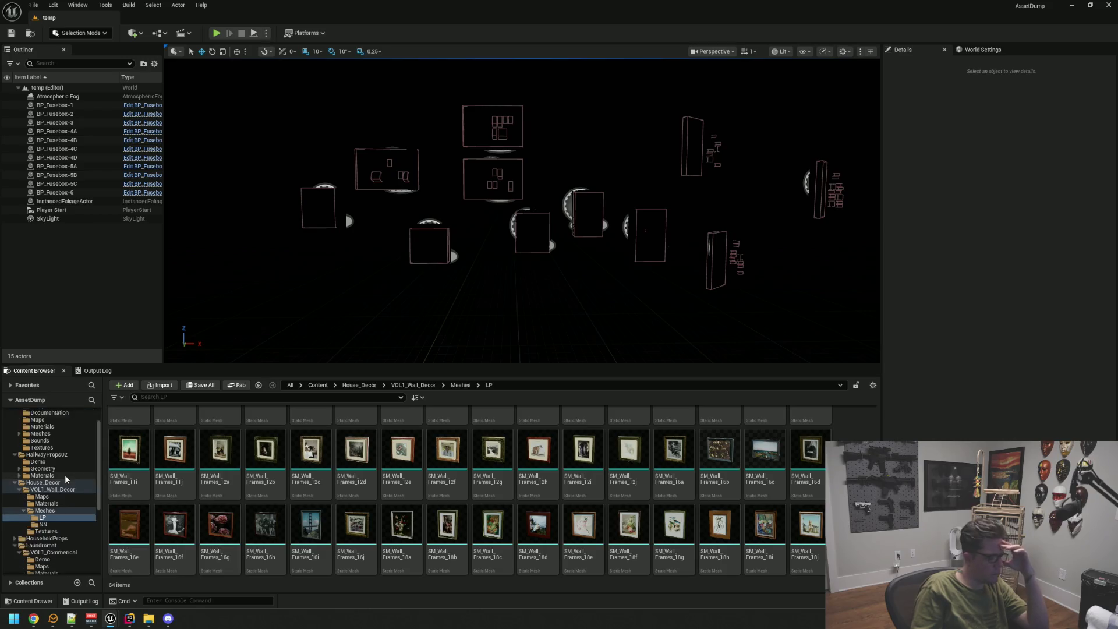
# List the Groceries drink meshes inside HouseholdProps/Meshes.
pyautogui.click(64, 495)
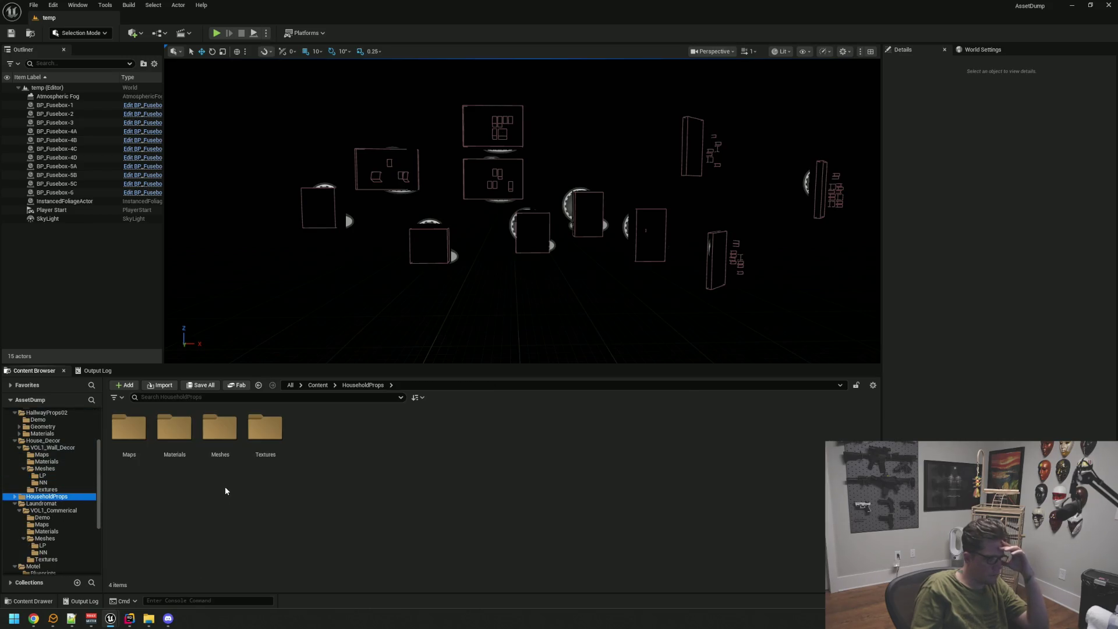
pyautogui.doubleClick(214, 428)
pyautogui.scroll(-5, 67, 513)
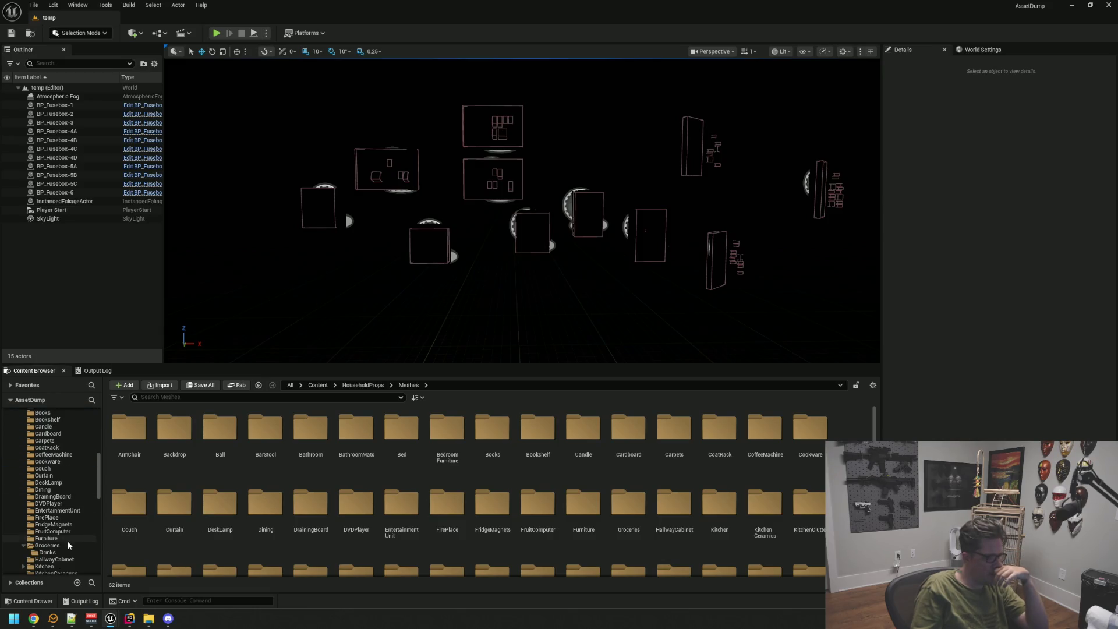
pyautogui.click(61, 546)
pyautogui.click(52, 552)
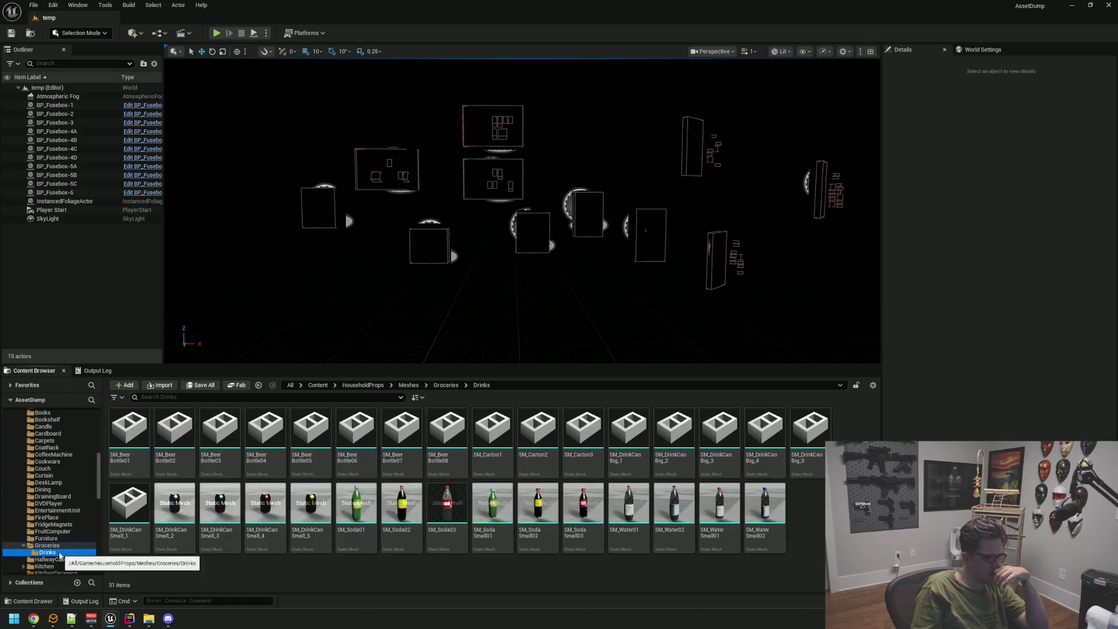
# Preview the red SM_DrinkCanBig_4 can up close in the mesh editor, then close it.
pyautogui.click(764, 440)
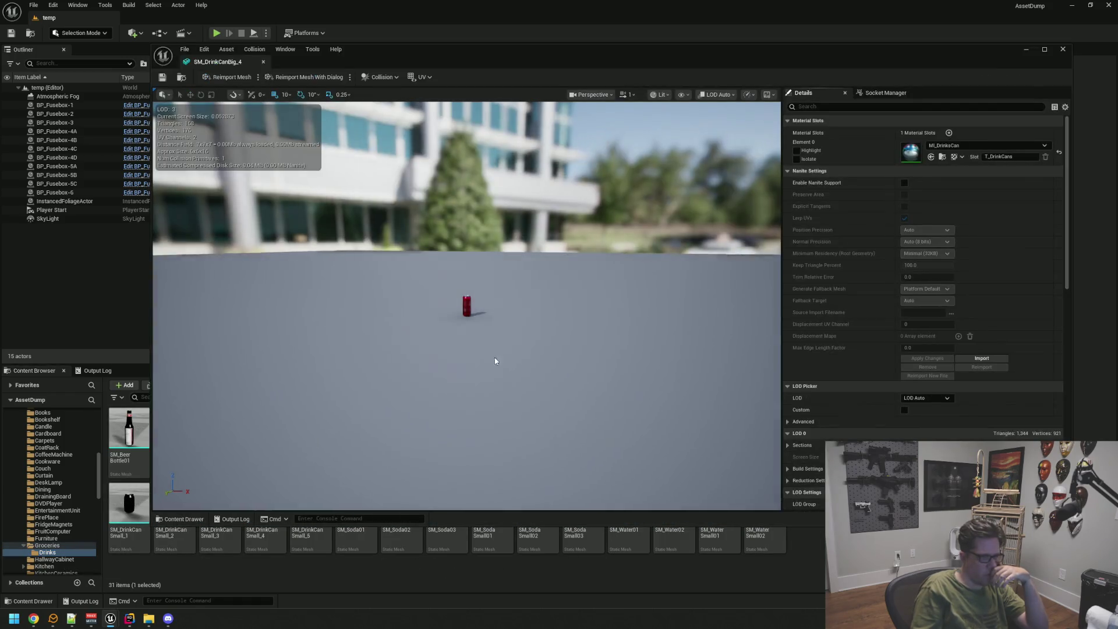
pyautogui.scroll(10, 484, 347)
pyautogui.moveTo(466, 305)
pyautogui.mouseDown()
pyautogui.moveTo(465, 326)
pyautogui.moveTo(466, 291)
pyautogui.moveTo(442, 315)
pyautogui.moveTo(454, 317)
pyautogui.mouseUp()
pyautogui.moveTo(481, 361)
pyautogui.mouseDown()
pyautogui.moveTo(481, 343)
pyautogui.moveTo(501, 350)
pyautogui.moveTo(482, 361)
pyautogui.moveTo(448, 356)
pyautogui.mouseUp()
pyautogui.scroll(-5, 474, 357)
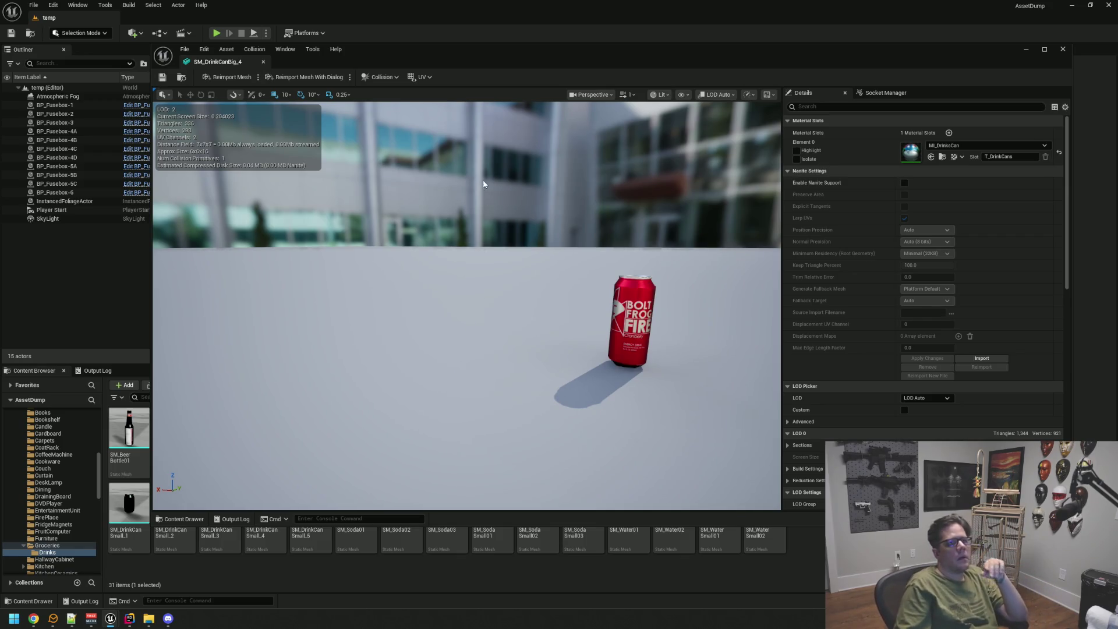
pyautogui.middleClick(210, 64)
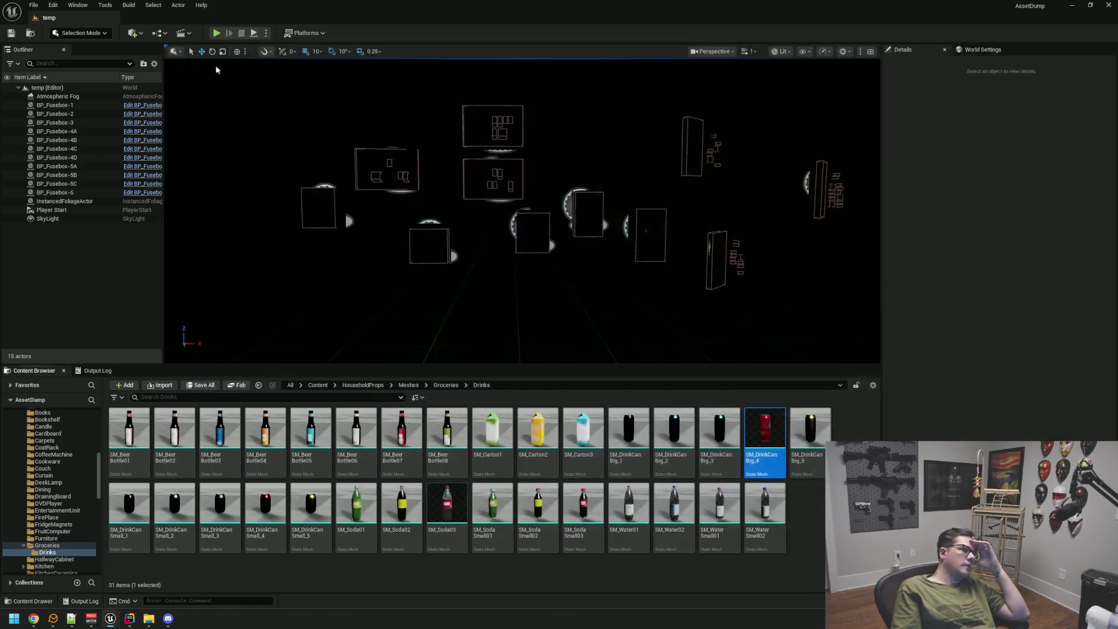
# Preview the teal SM_HallwayCabinet, close it, and show the EntertainmentUnit meshes.
pyautogui.scroll(-2, 38, 433)
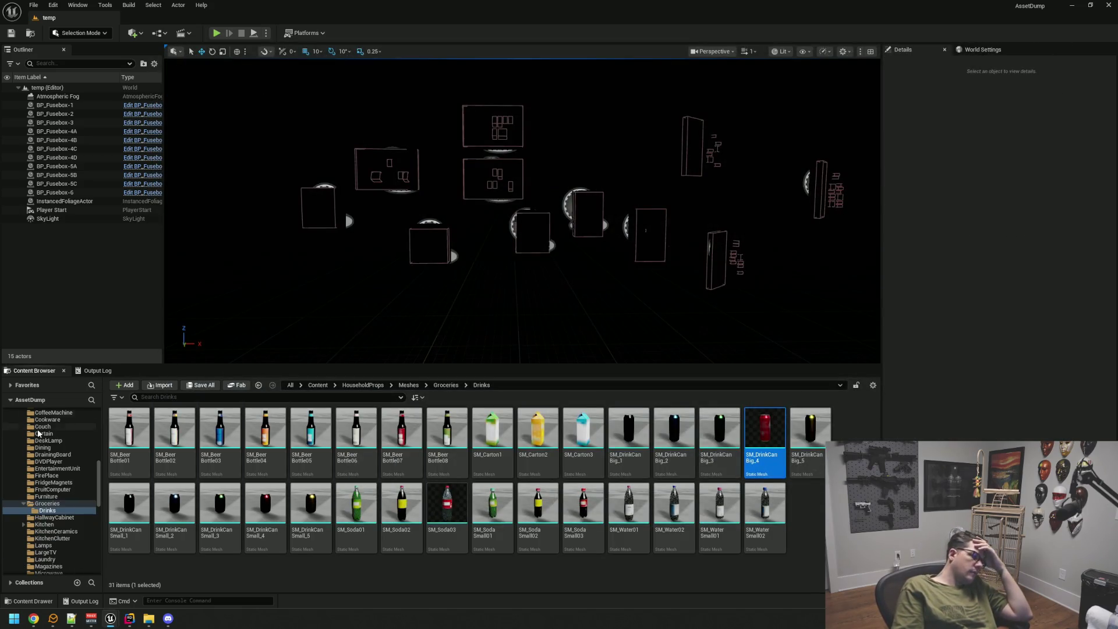
pyautogui.click(56, 517)
pyautogui.doubleClick(221, 423)
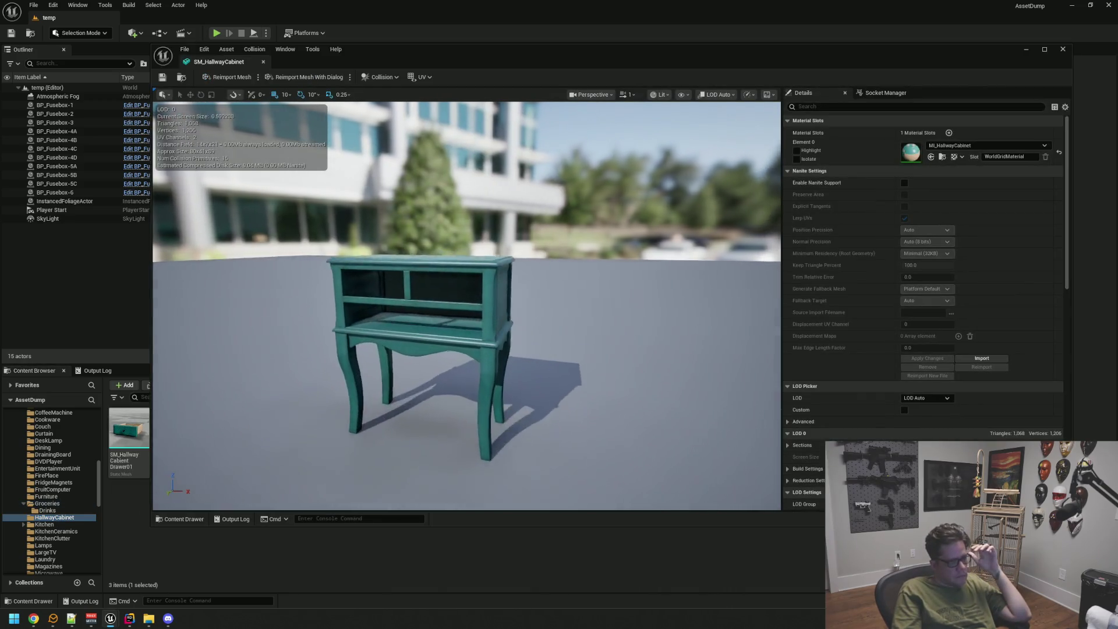
pyautogui.moveTo(461, 285); pyautogui.dragTo(461, 285)
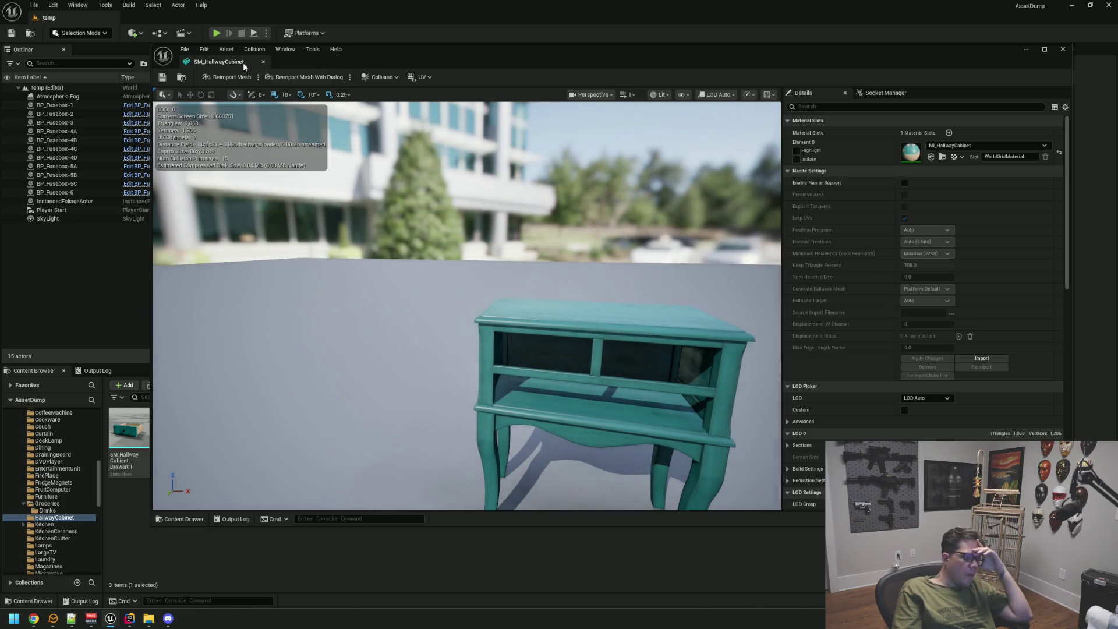
pyautogui.middleClick(242, 62)
pyautogui.click(65, 468)
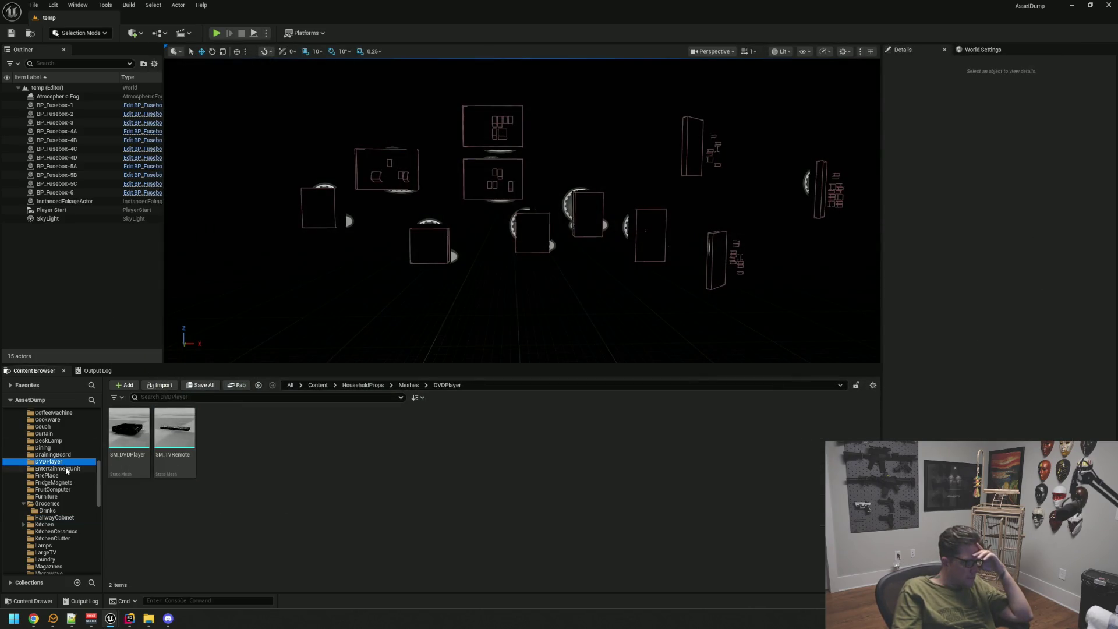
# Browse HouseholdProps mesh folders: OutsideTable, Shelves, StorageContainers, TableSet01, Telephone, Tv, Umbrella.
pyautogui.scroll(-3, 75, 462)
pyautogui.scroll(-5, 75, 462)
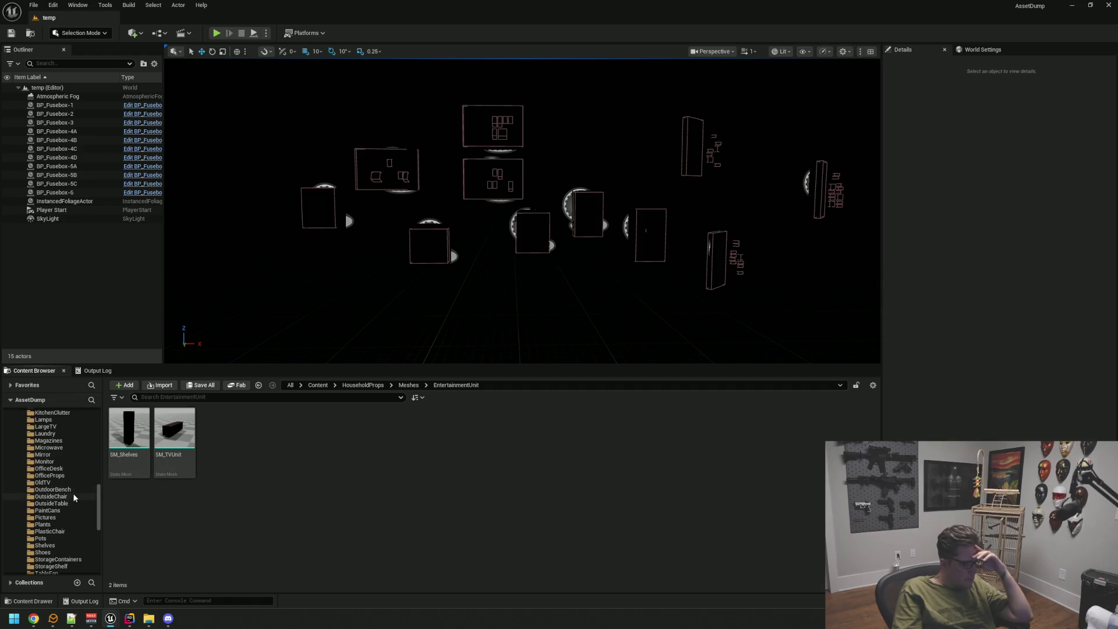
pyautogui.click(71, 503)
pyautogui.scroll(-2, 72, 503)
pyautogui.click(72, 503)
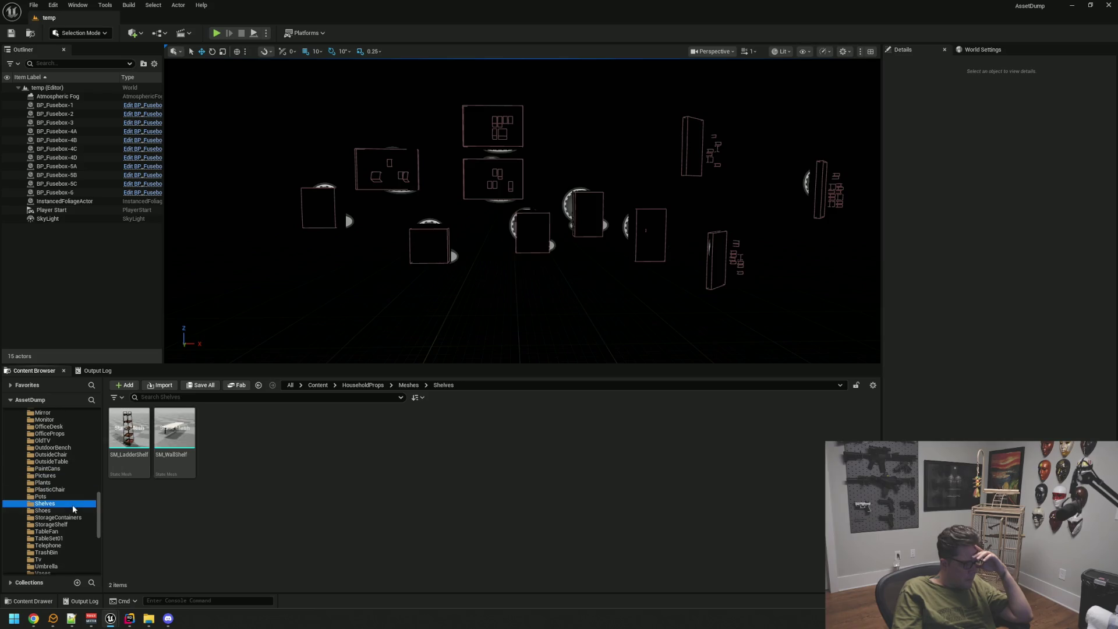
pyautogui.click(74, 517)
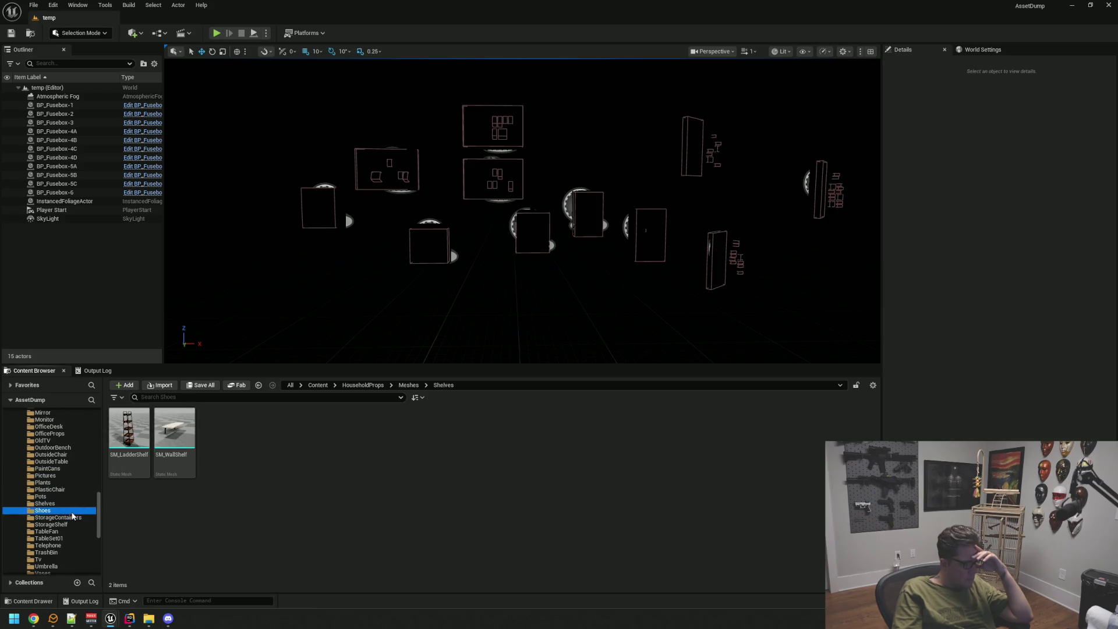
pyautogui.scroll(-2, 73, 506)
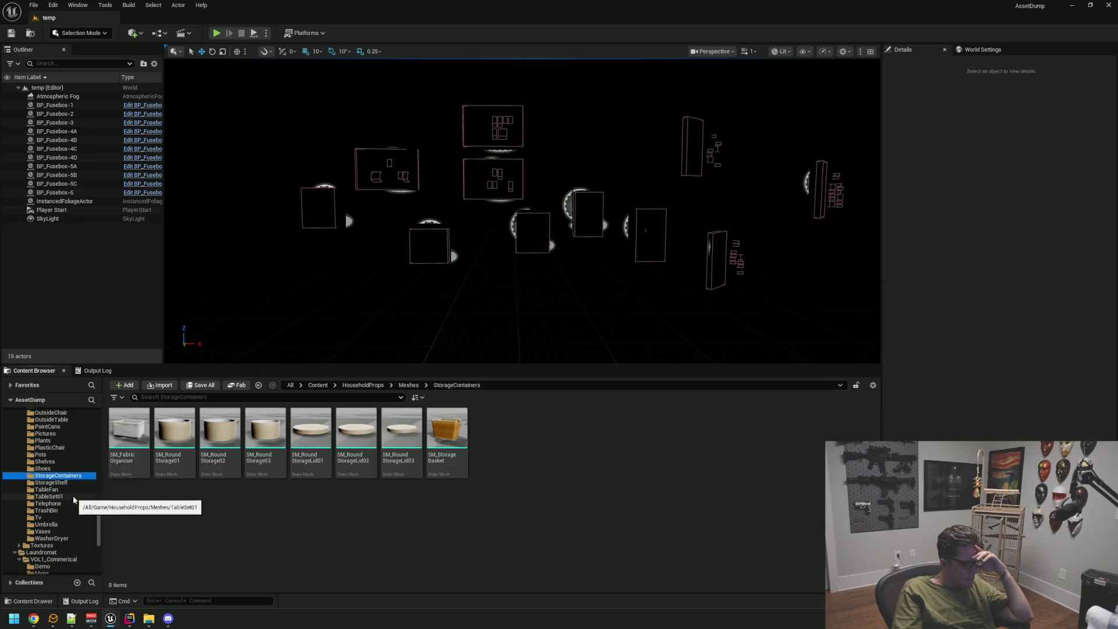
pyautogui.click(74, 496)
pyautogui.click(72, 503)
pyautogui.scroll(-2, 72, 504)
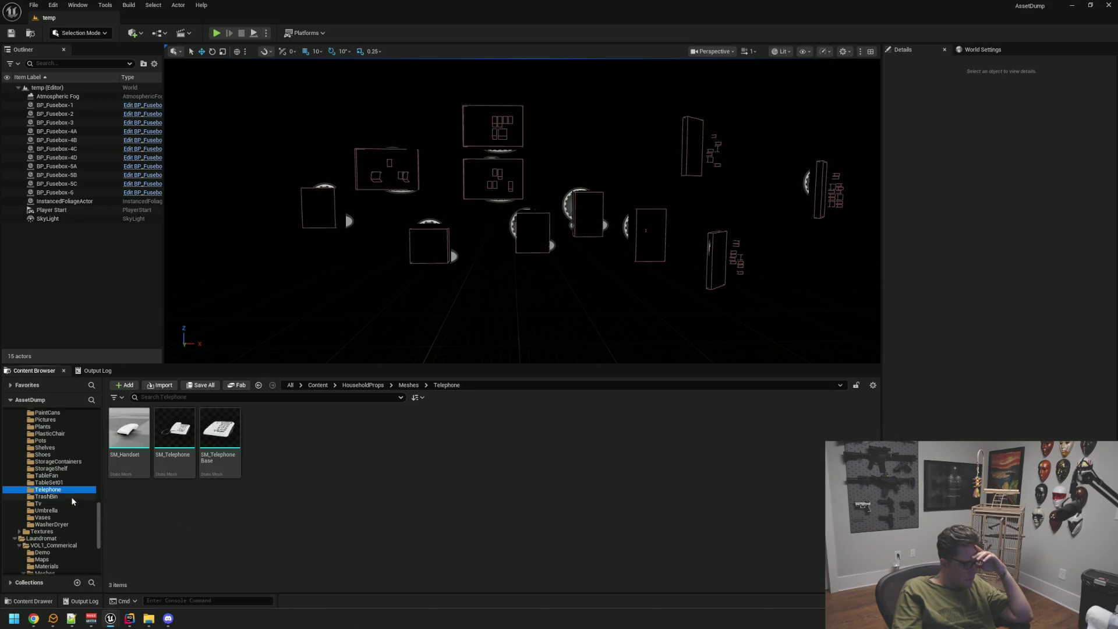
pyautogui.click(72, 502)
pyautogui.click(72, 512)
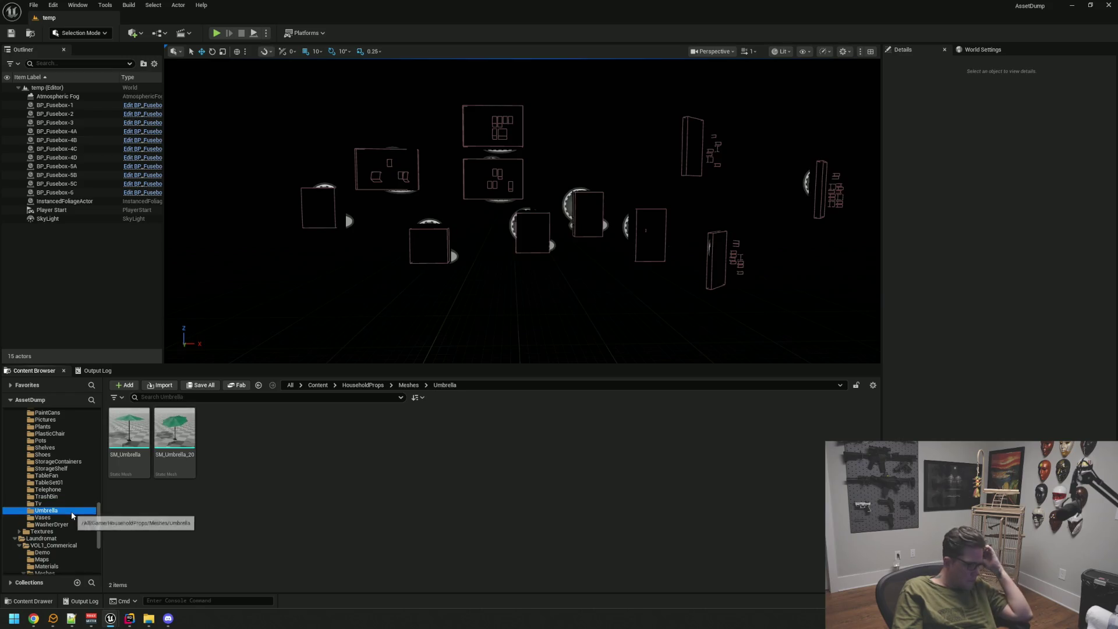
# Check Vases and WasherDryer meshes, then switch to the WTTGSD Motel level editor.
pyautogui.click(71, 518)
pyautogui.click(71, 524)
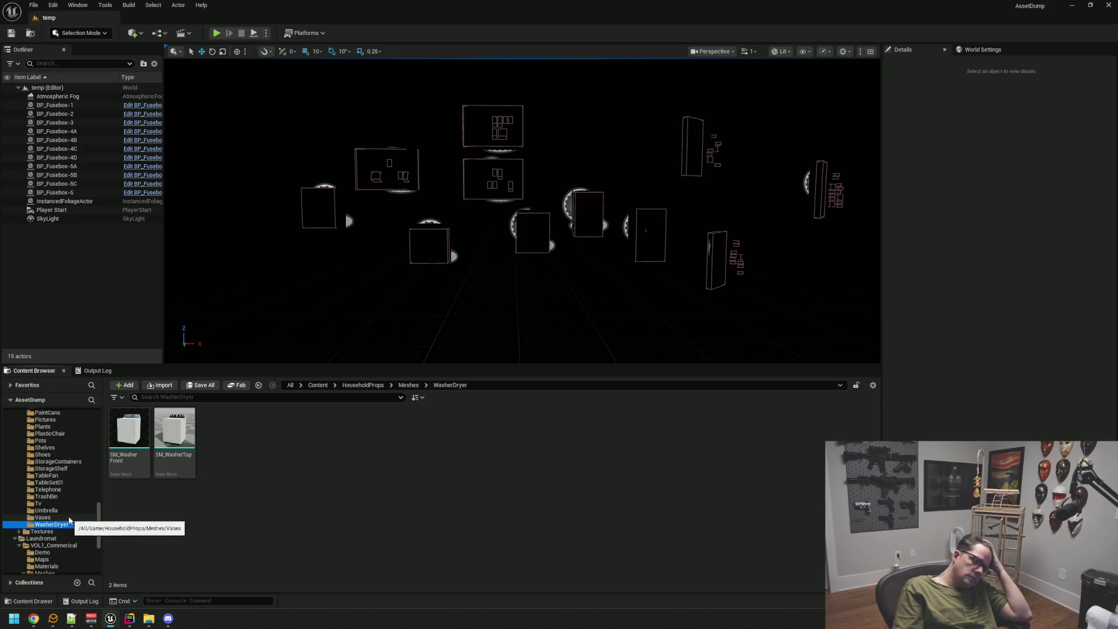
pyautogui.moveTo(110, 618)
pyautogui.click(75, 568)
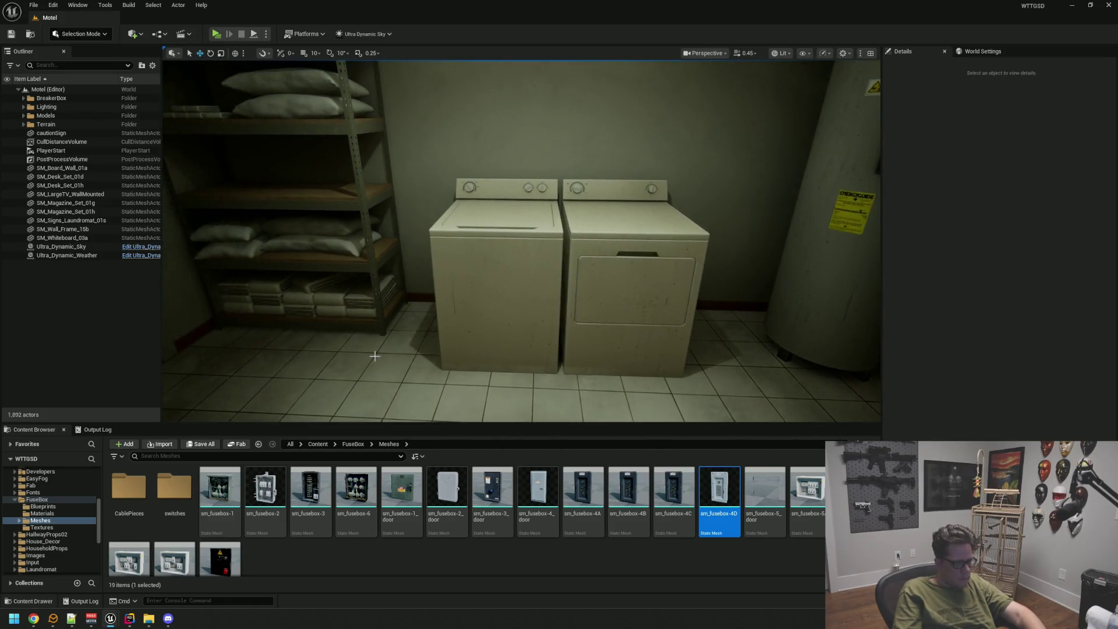
# Start playing the Motel level and walk through the closet and bathroom.
pyautogui.hotkey('alt', 'p')
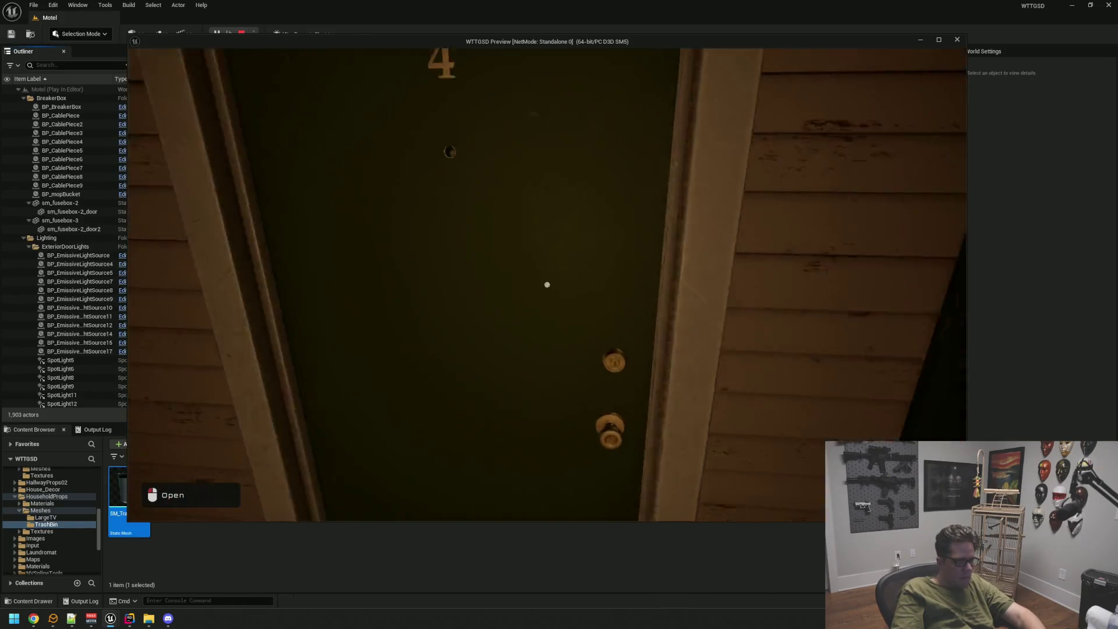
pyautogui.press('w')
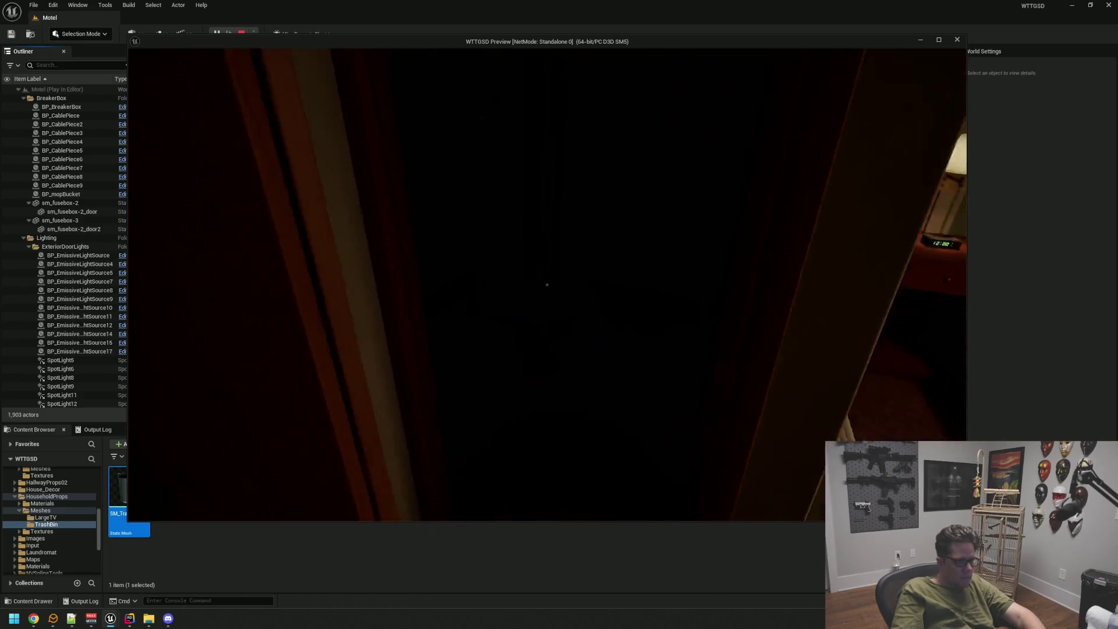
pyautogui.press('w')
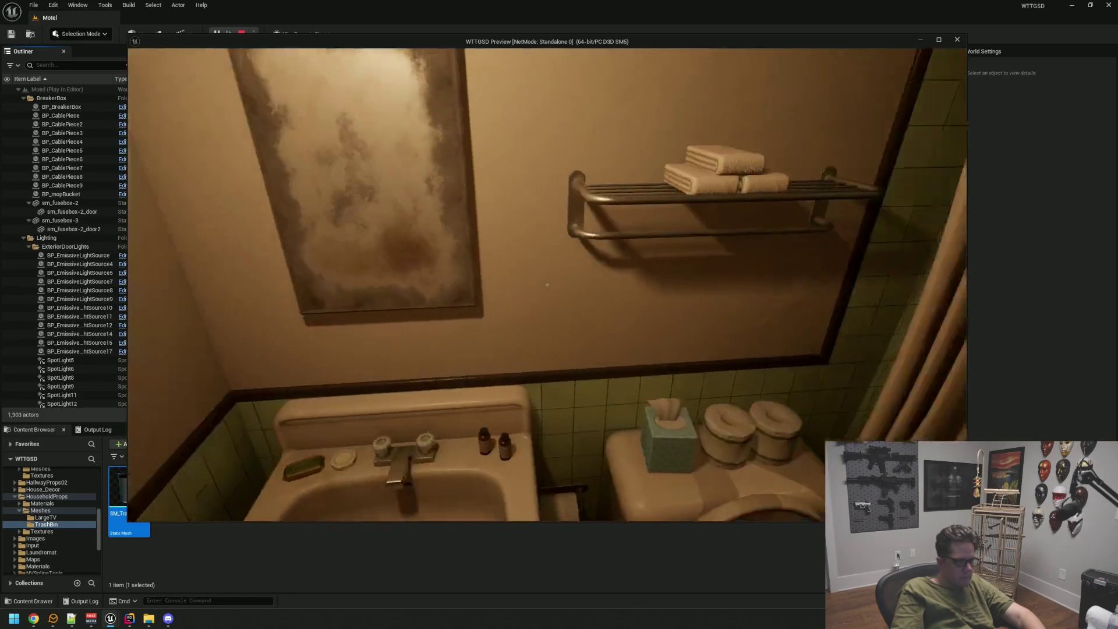
pyautogui.press('w')
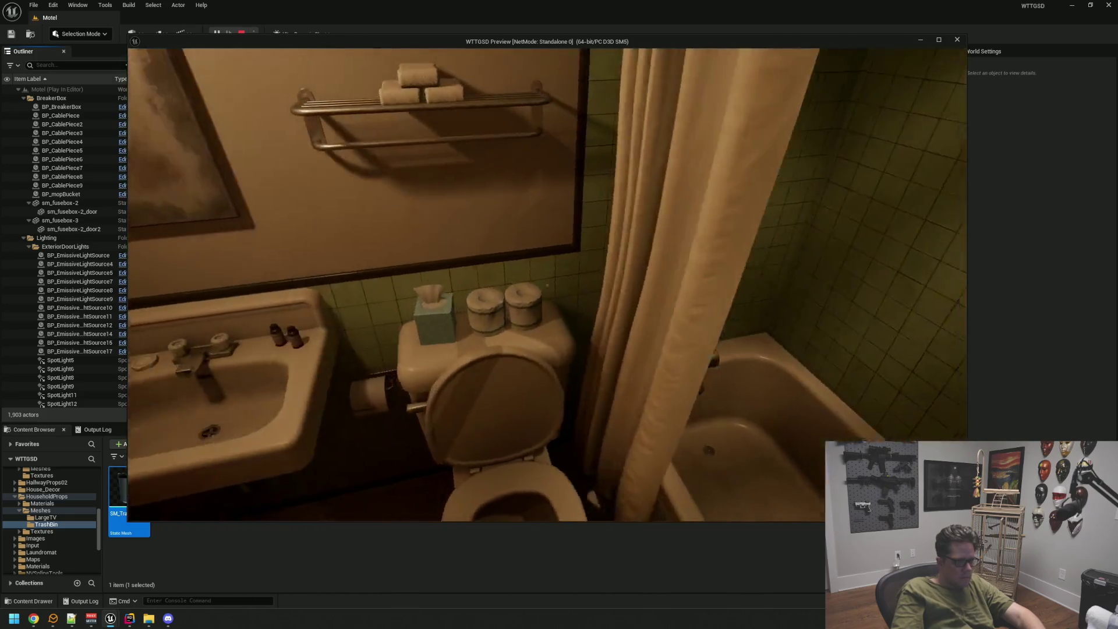
pyautogui.press('w')
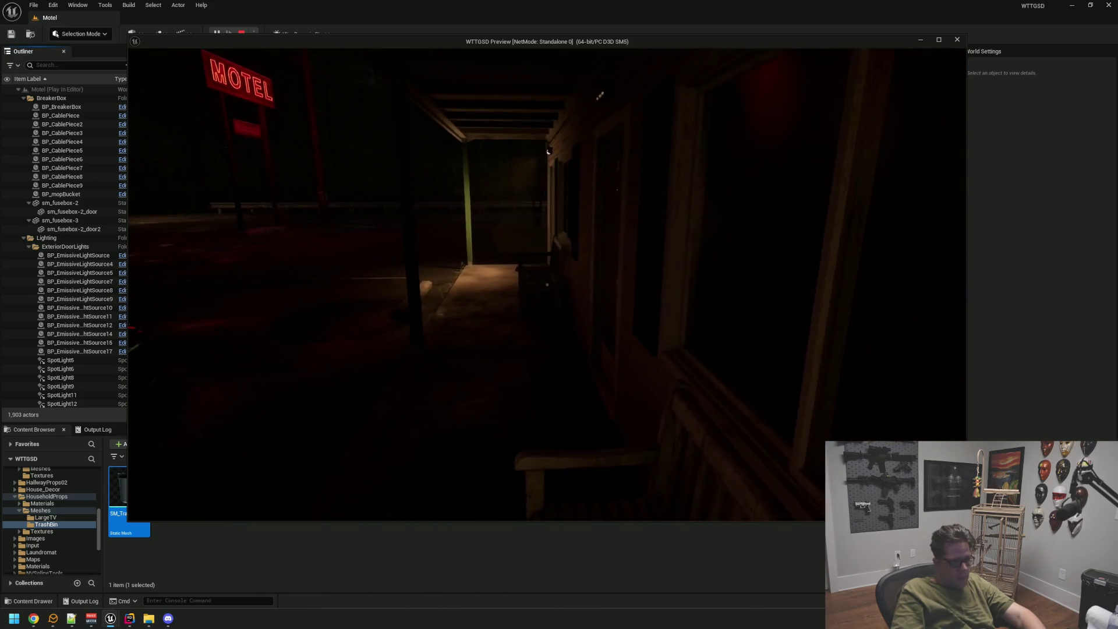
# Exit through the motel door, cross the parking lot and lobby into the utility room.
pyautogui.press('e')
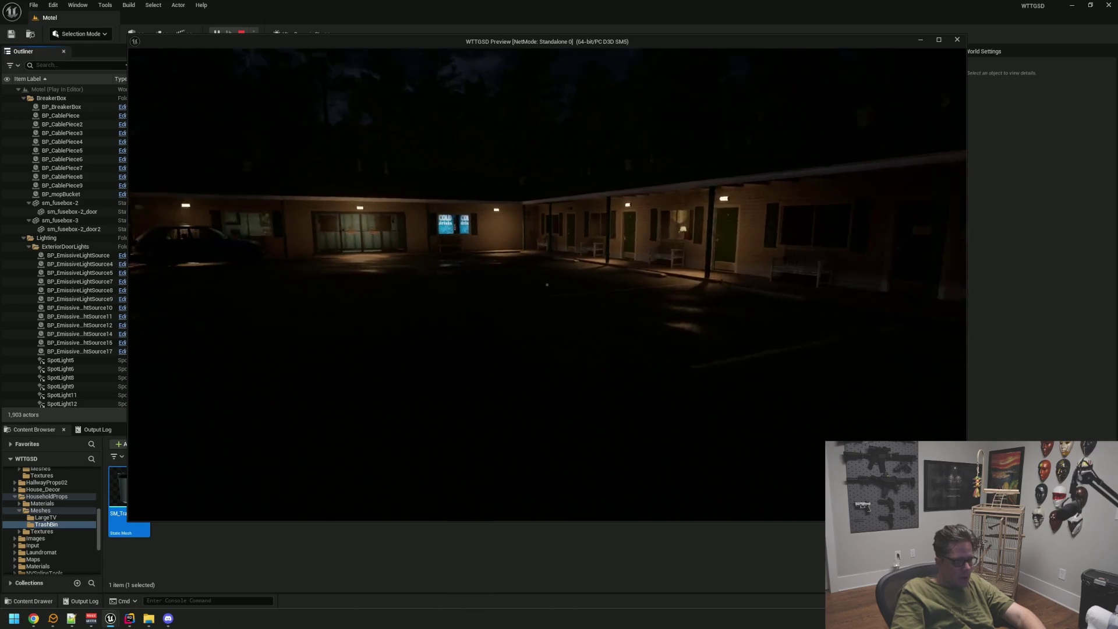
pyautogui.press('w')
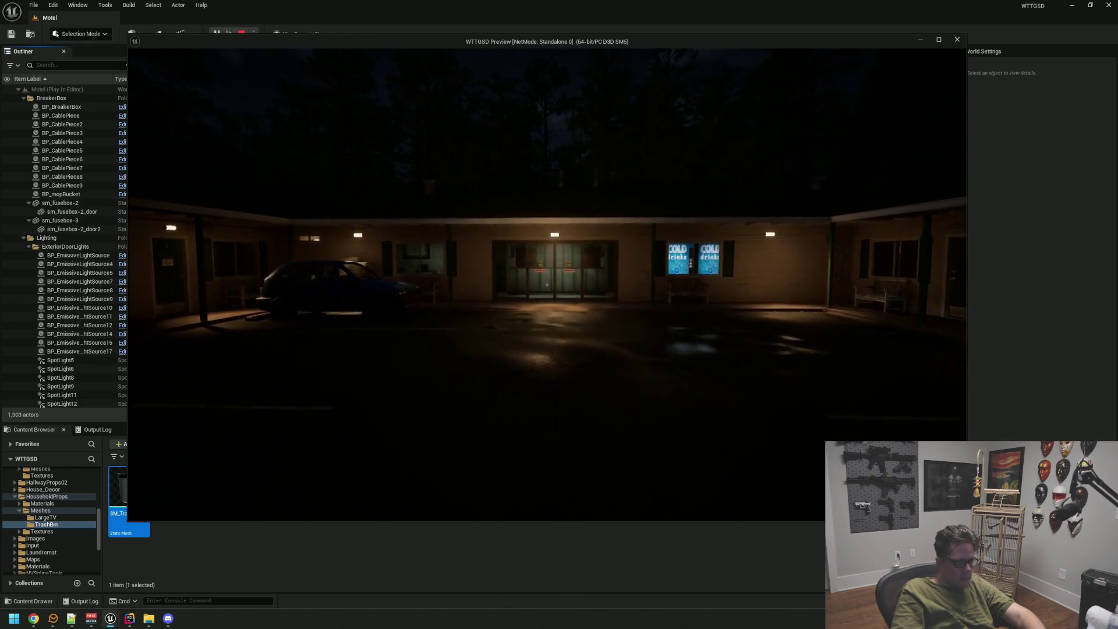
pyautogui.press('w')
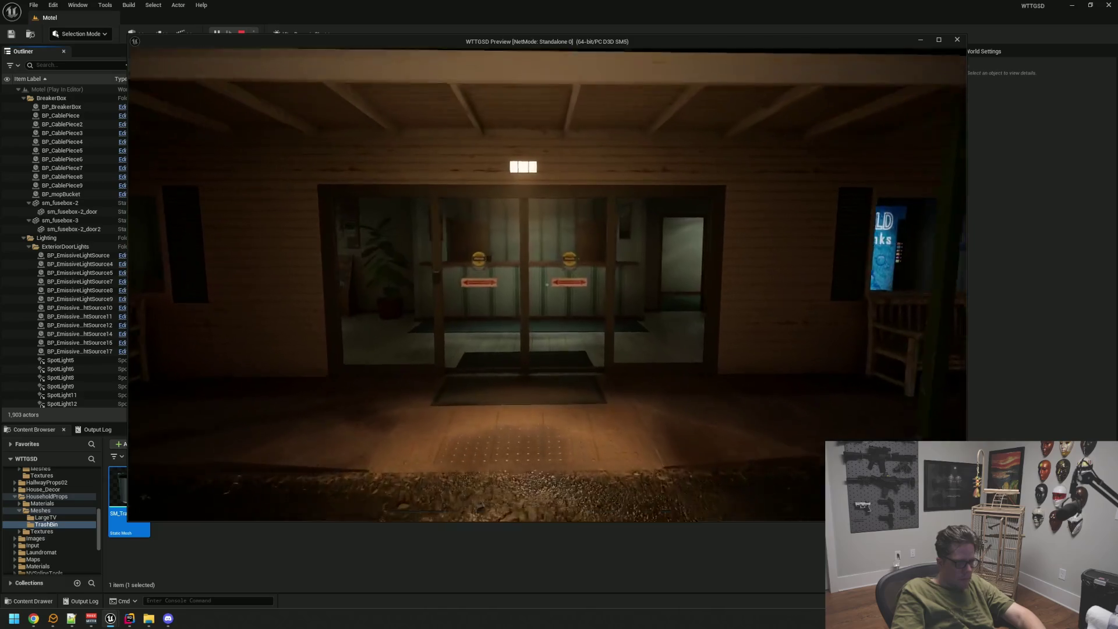
pyautogui.press('w')
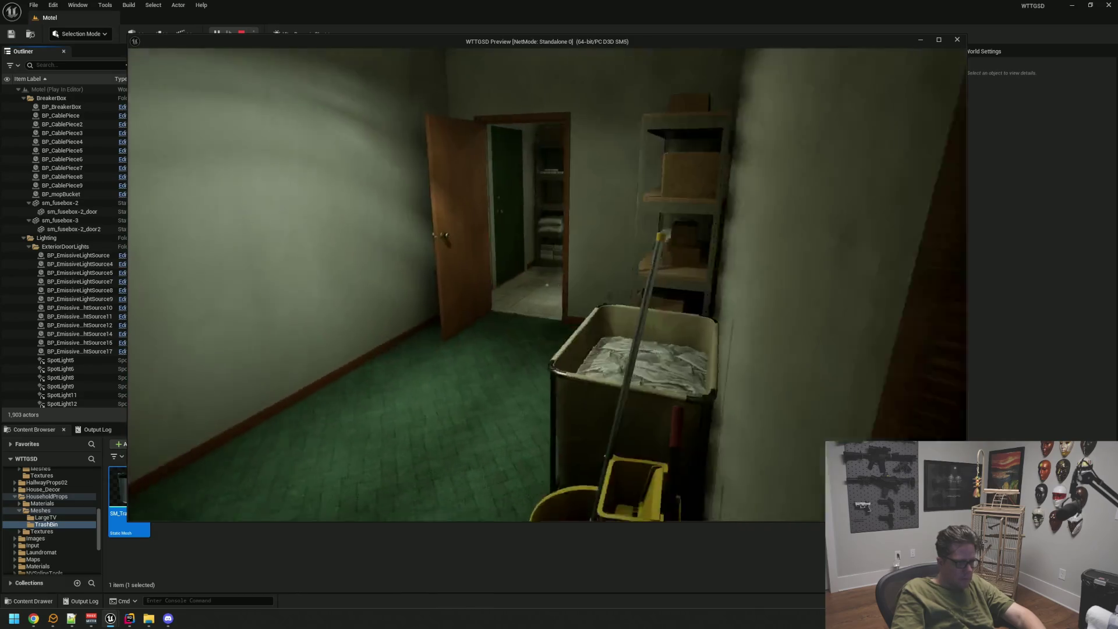
pyautogui.press('w')
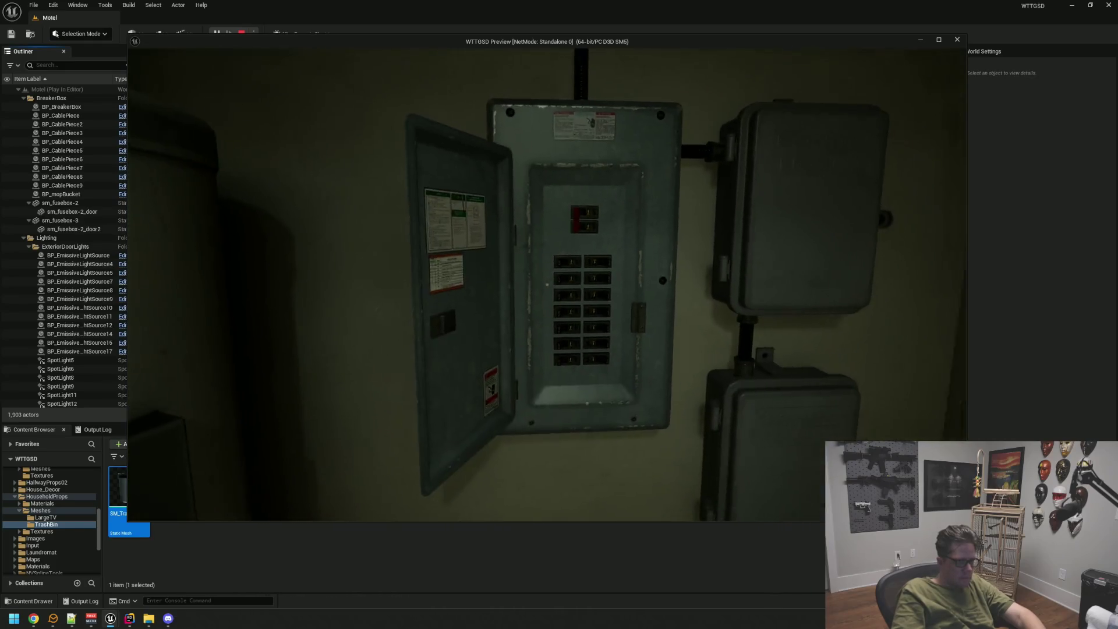
# Inspect the main breaker close-up, step away, and return to the editor window.
pyautogui.press('e')
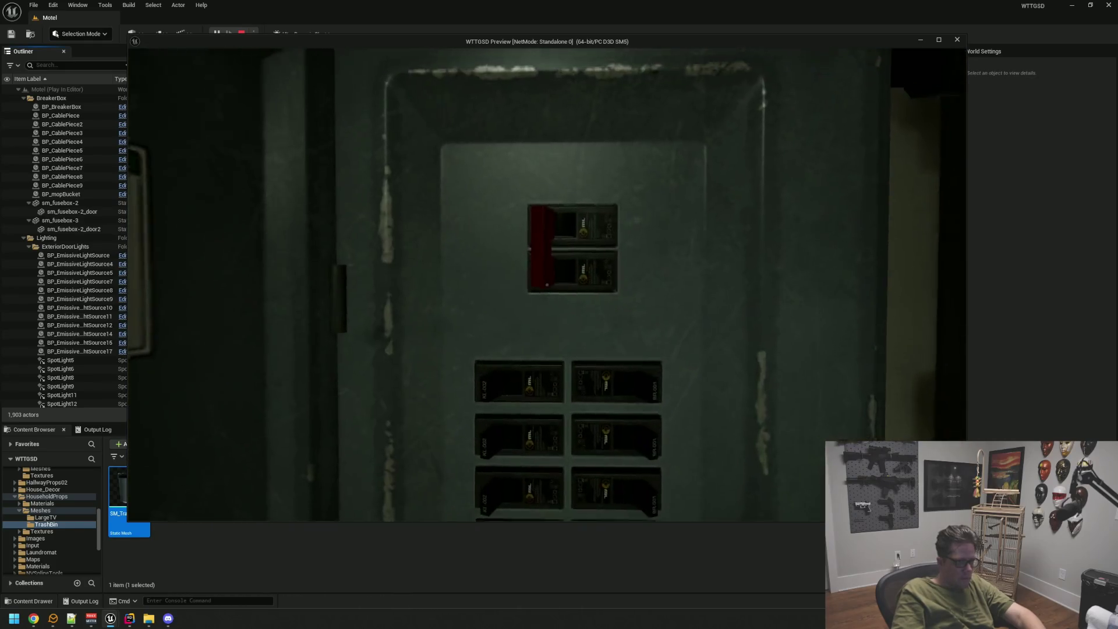
pyautogui.press('e')
pyautogui.press('e')
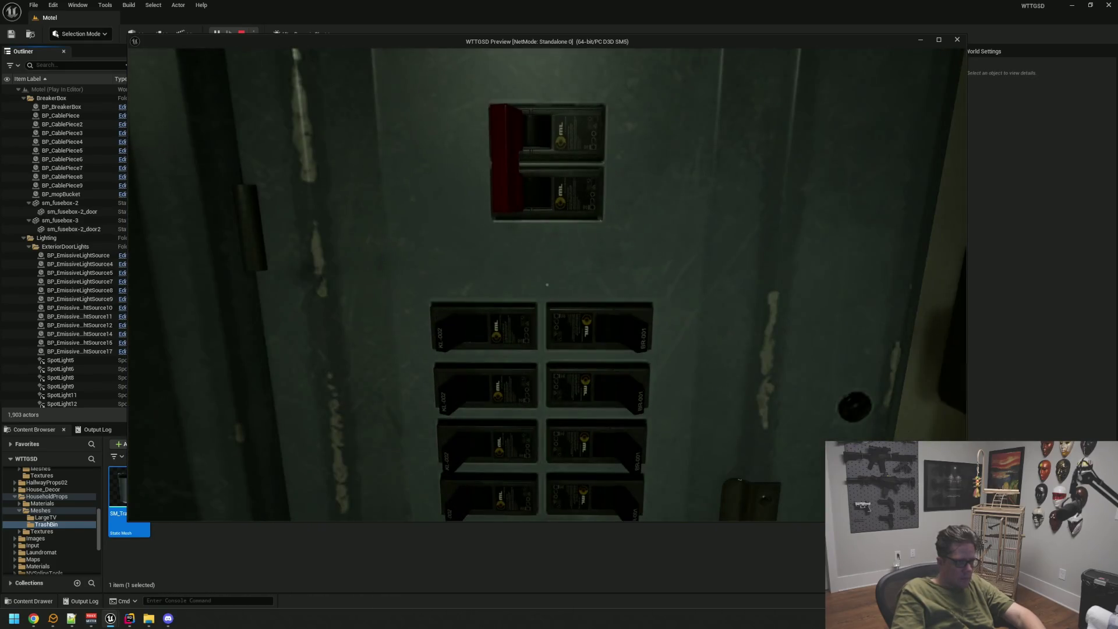
pyautogui.press('e')
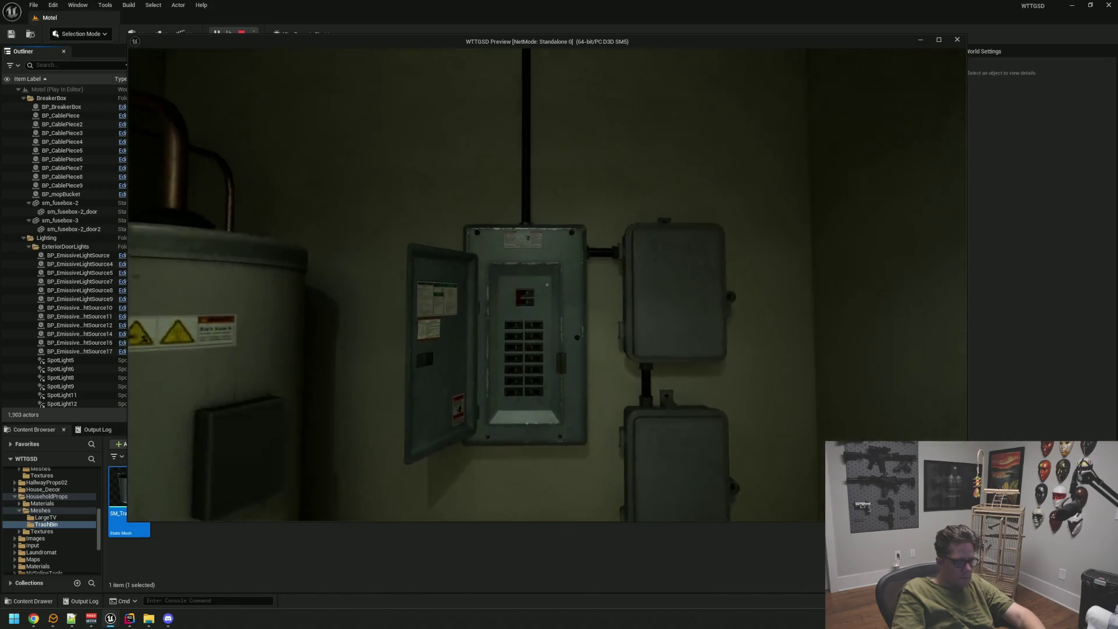
pyautogui.press('s')
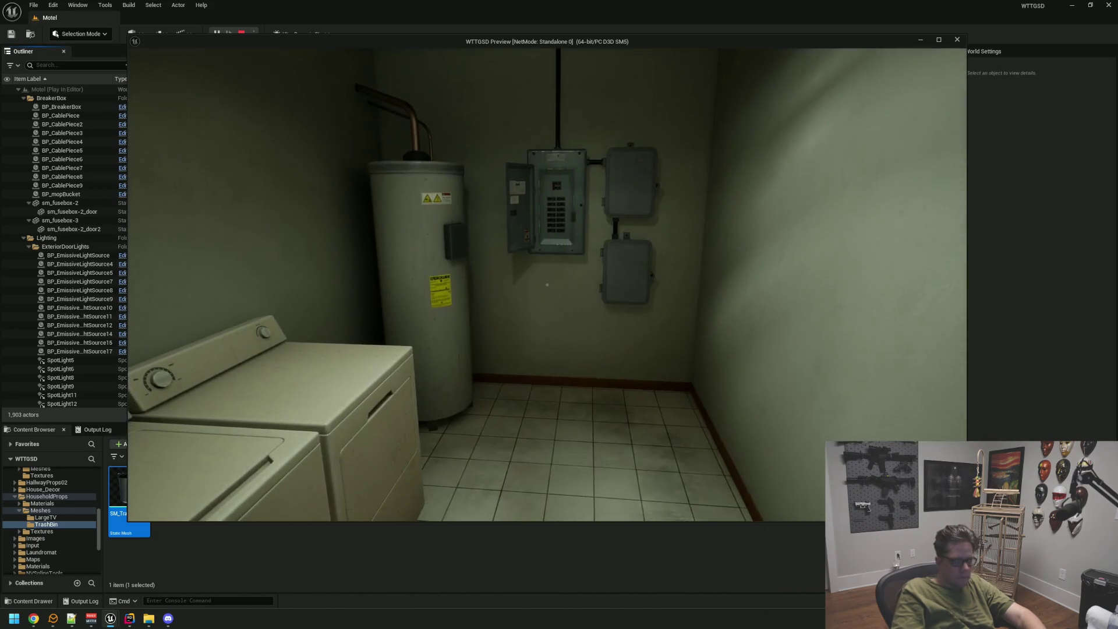
pyautogui.click(908, 380)
# Stop the play session, face the laundry shelves and washers, and switch to AssetDump.
pyautogui.press('Escape')
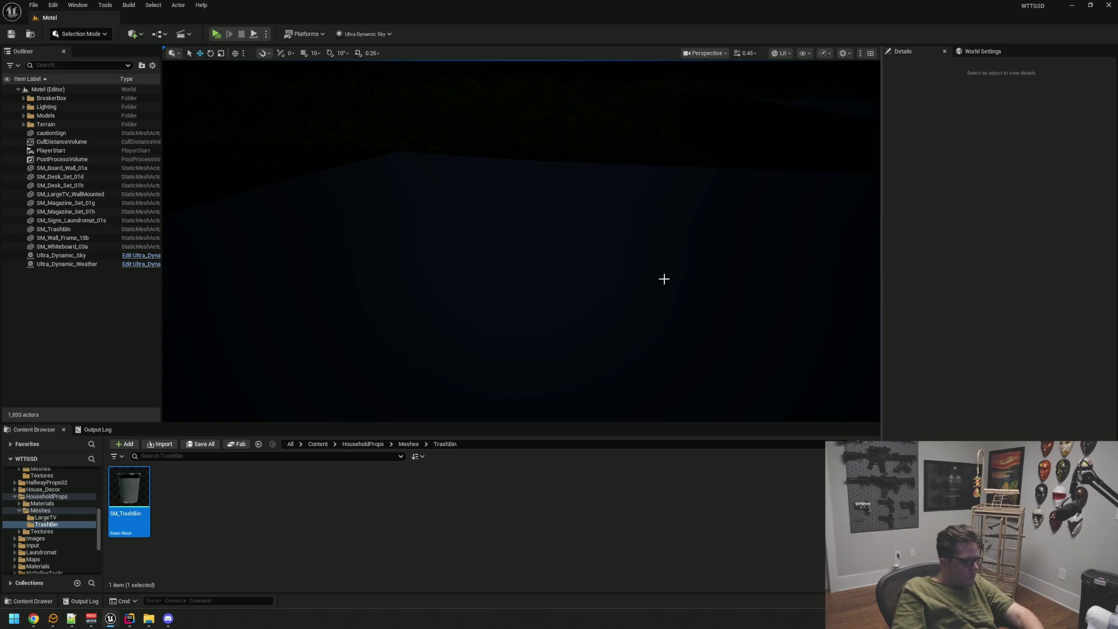
pyautogui.moveTo(593, 379); pyautogui.dragTo(592, 379)
pyautogui.moveTo(110, 618)
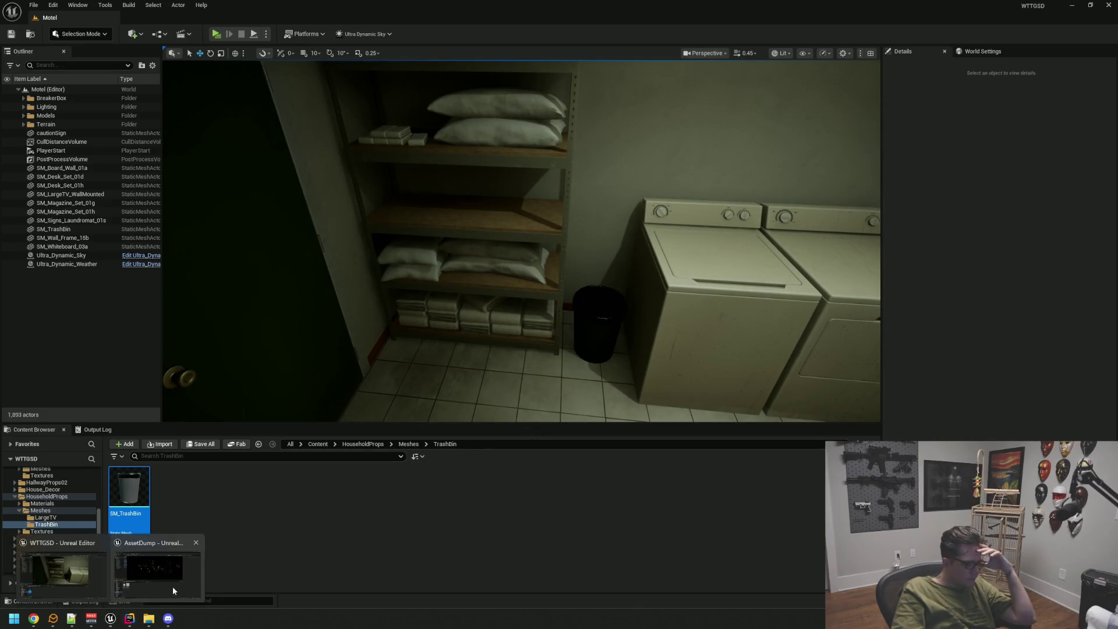
pyautogui.click(173, 588)
# Browse the Laundromat pack's LP meshes in AssetDump, then return to the Motel project editor.
pyautogui.scroll(-3, 72, 488)
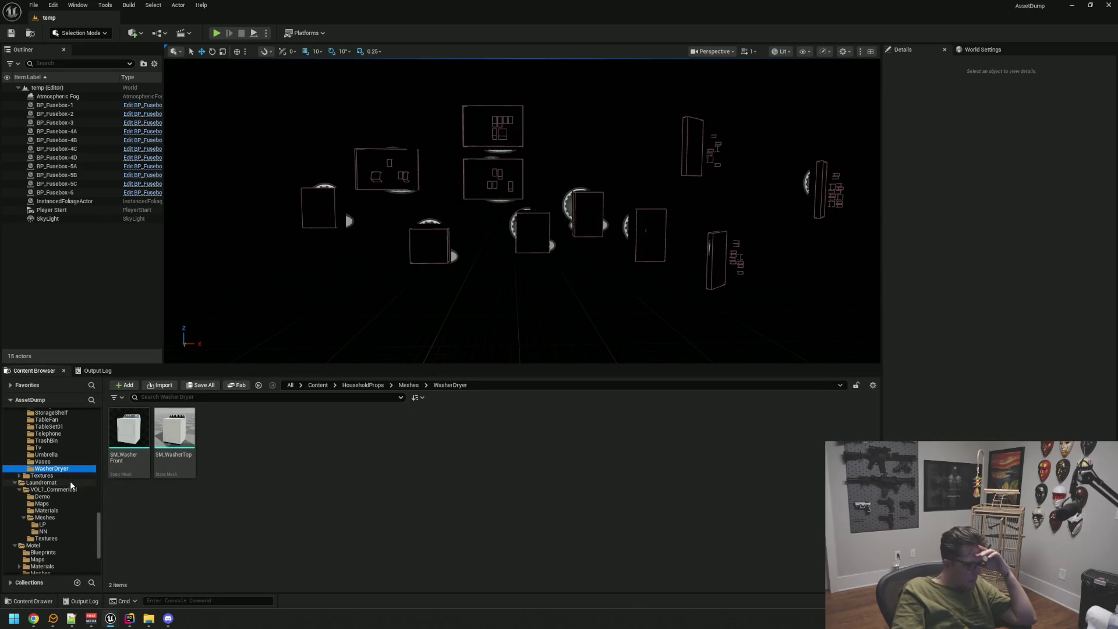
pyautogui.click(40, 482)
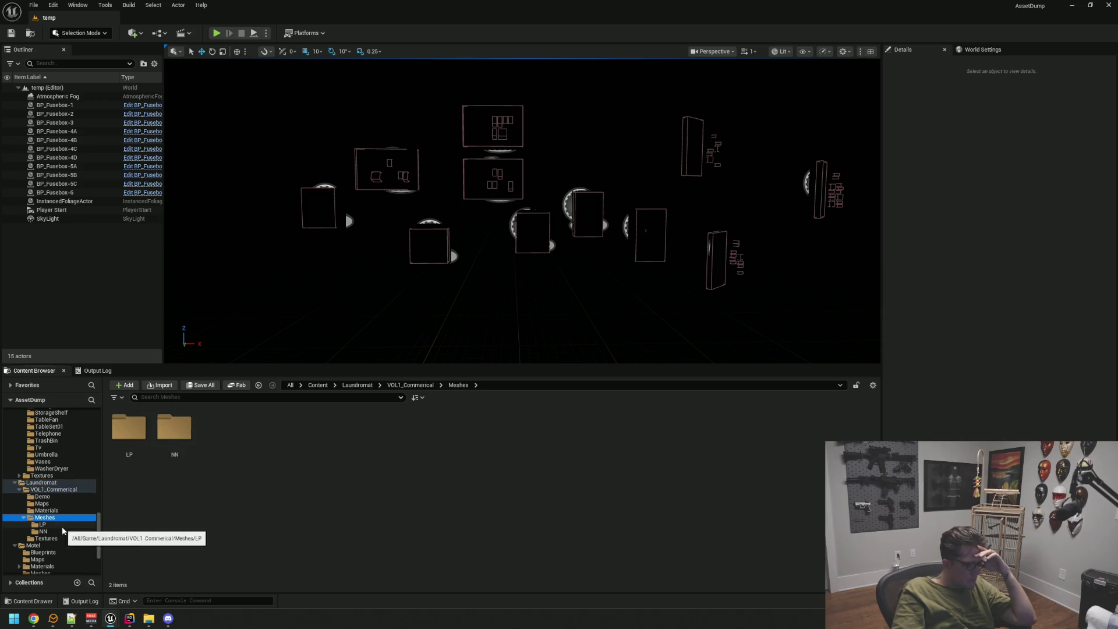
pyautogui.click(61, 526)
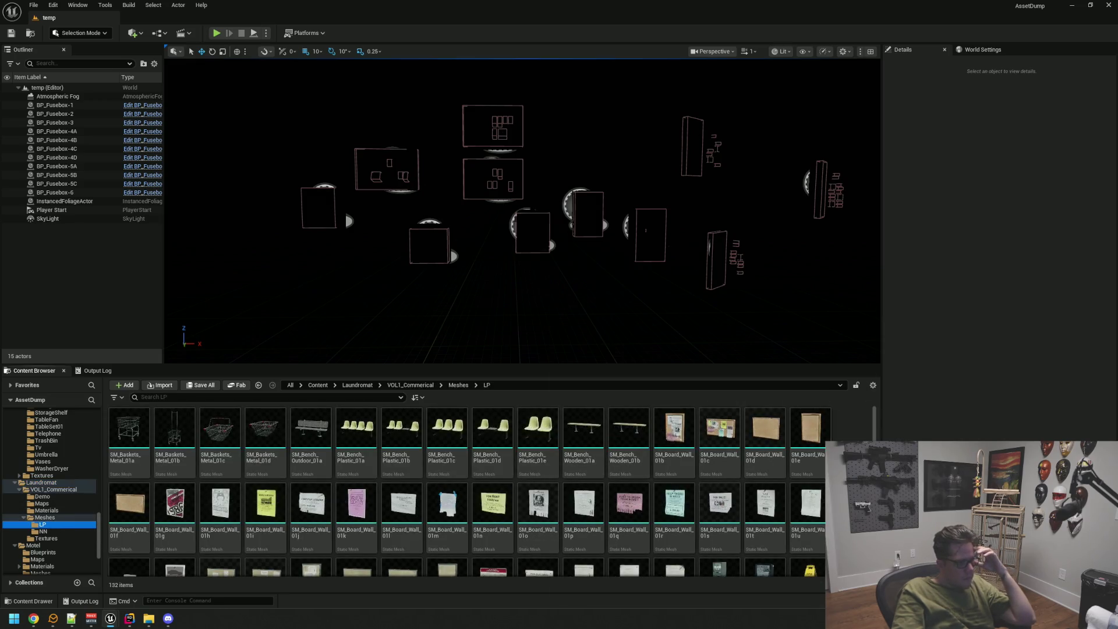
pyautogui.scroll(-10, 491, 491)
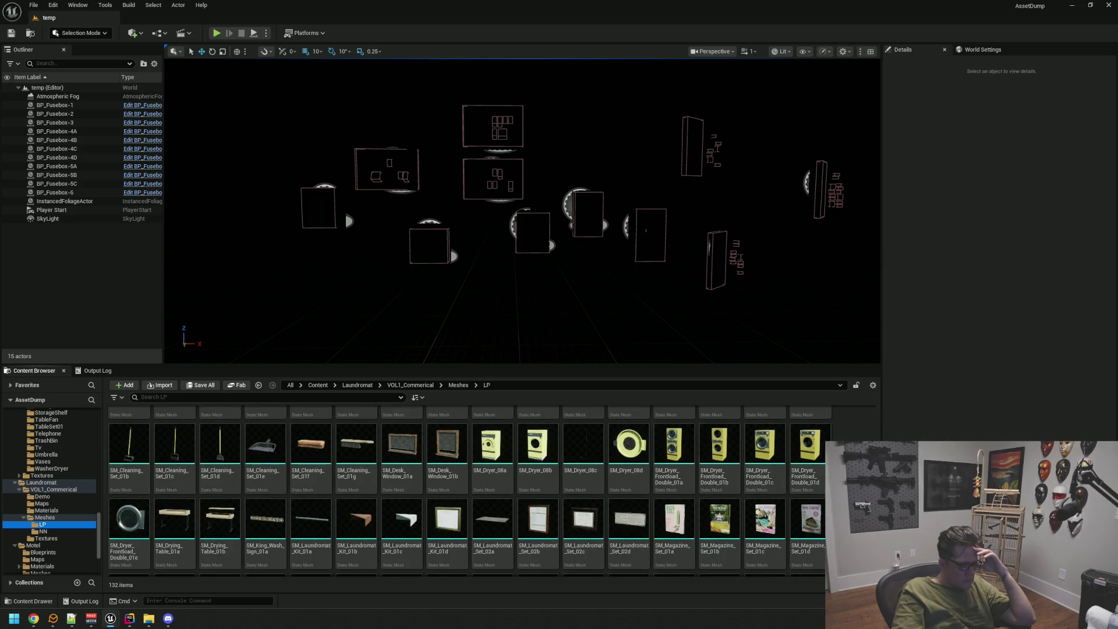
pyautogui.scroll(-10, 492, 490)
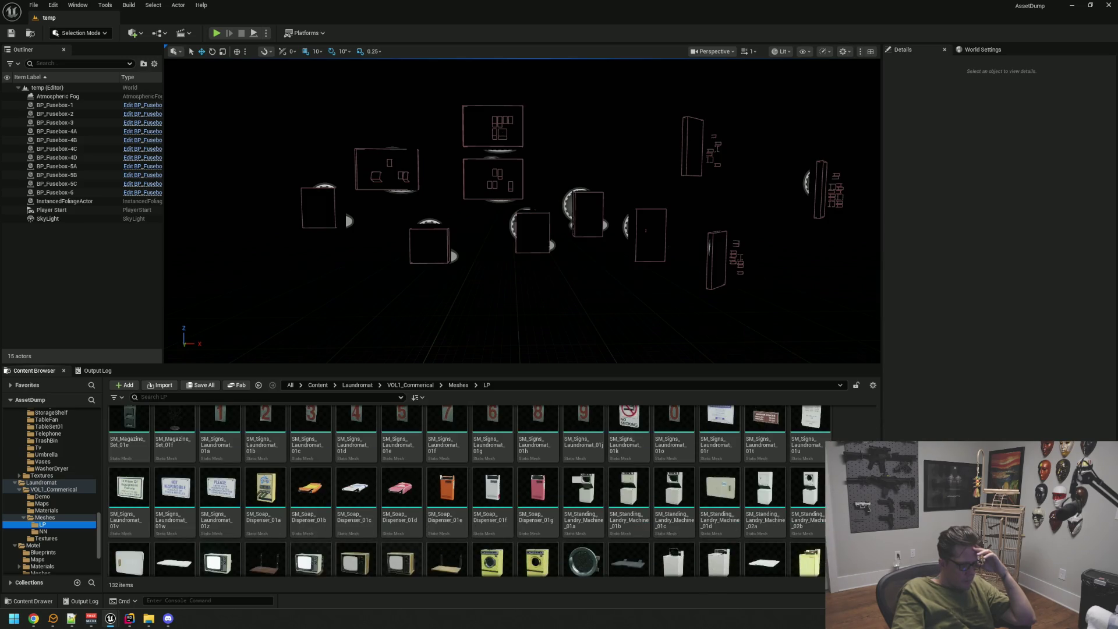
pyautogui.scroll(-2, 719, 528)
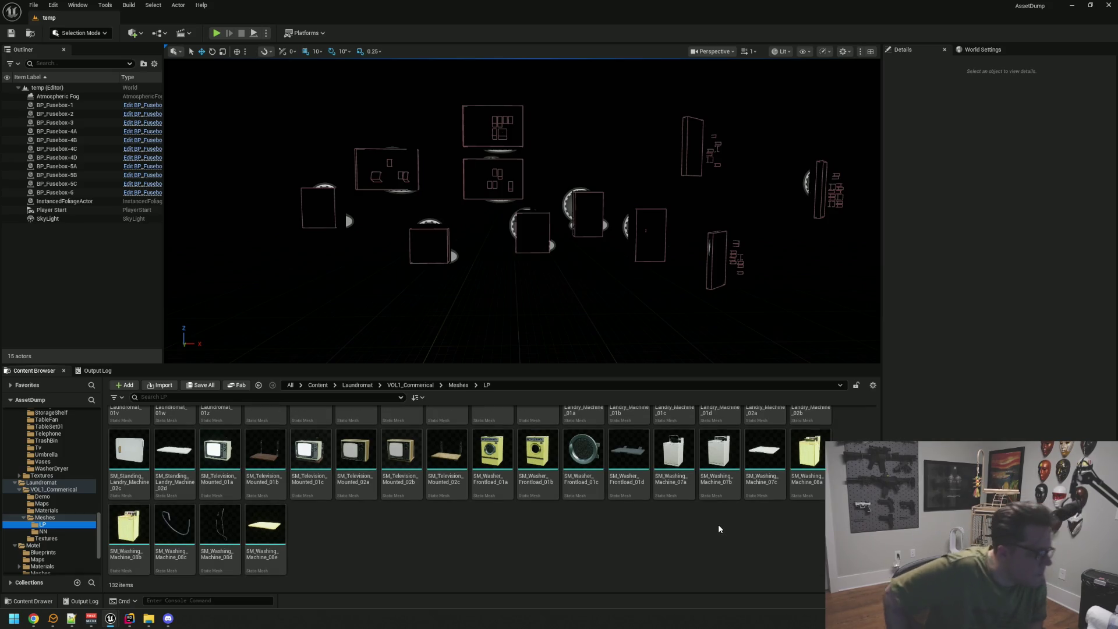
pyautogui.scroll(2, 719, 528)
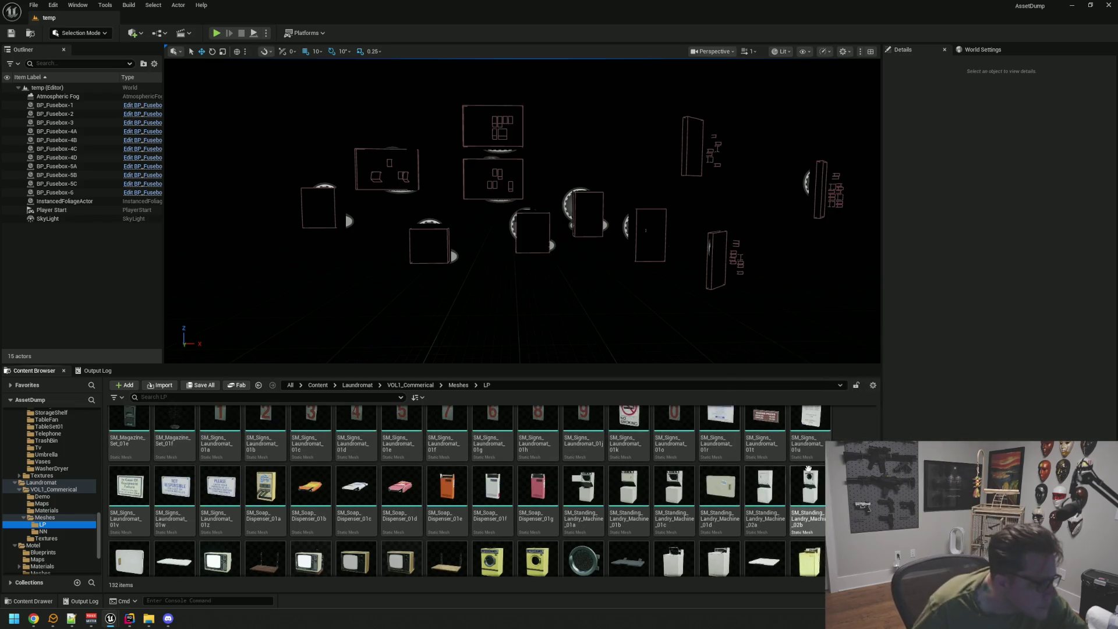
pyautogui.scroll(5, 467, 491)
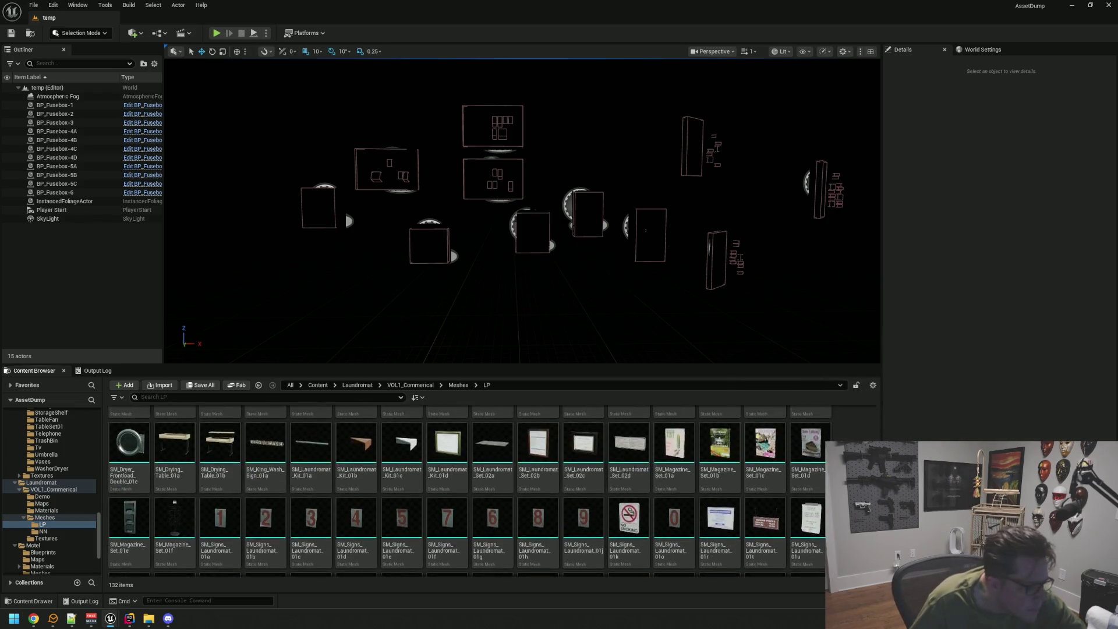
pyautogui.scroll(2, 878, 432)
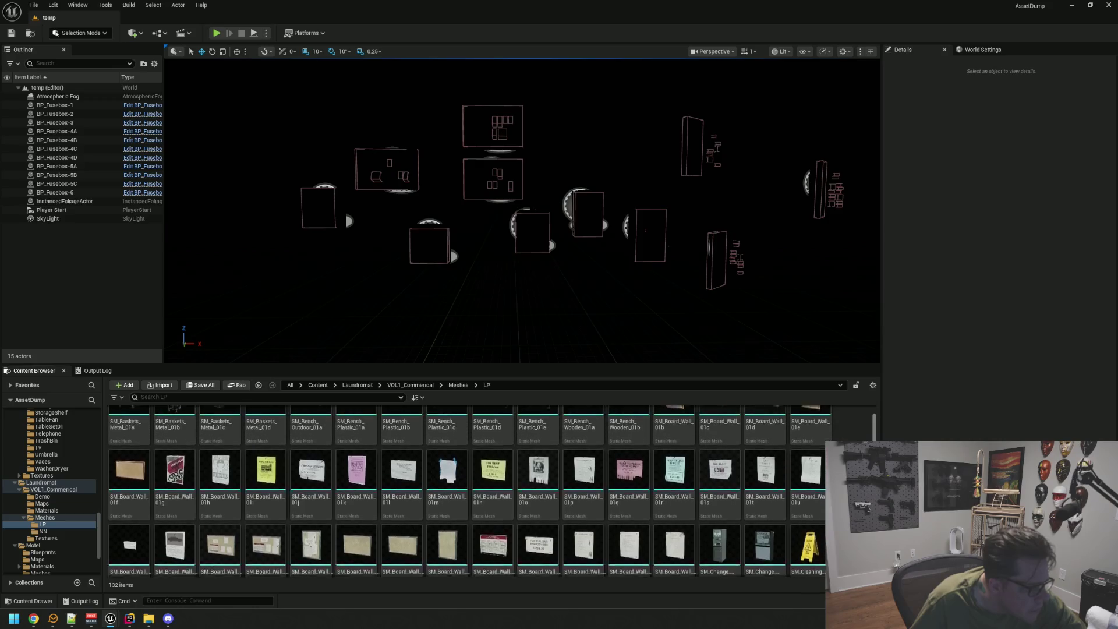
pyautogui.scroll(-10, 877, 431)
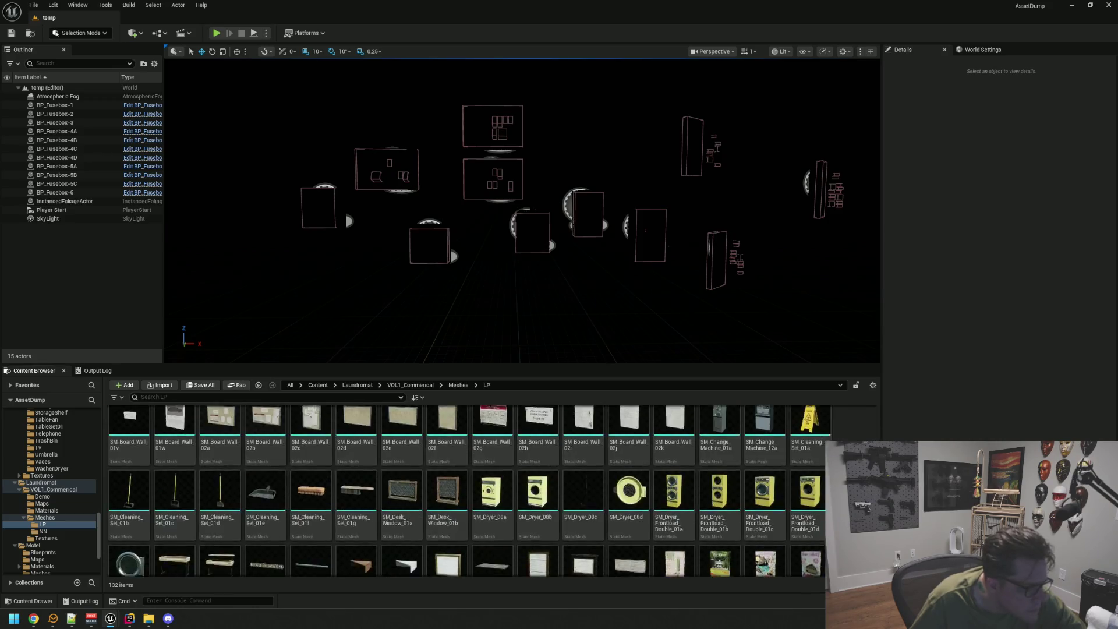
pyautogui.scroll(-1, 878, 432)
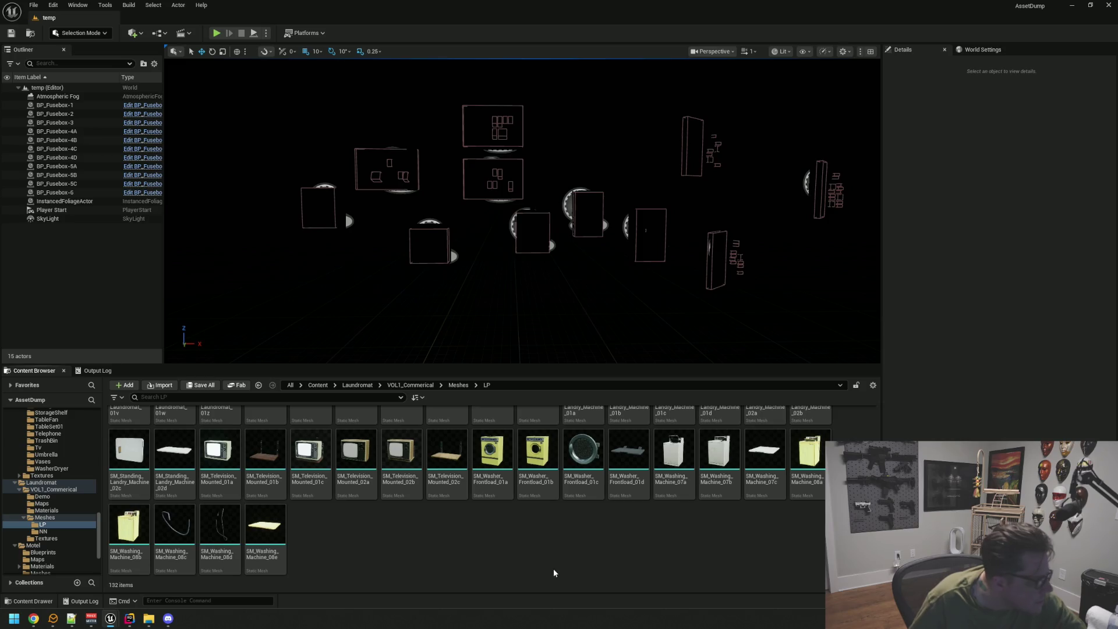
pyautogui.moveTo(110, 620)
pyautogui.click(86, 593)
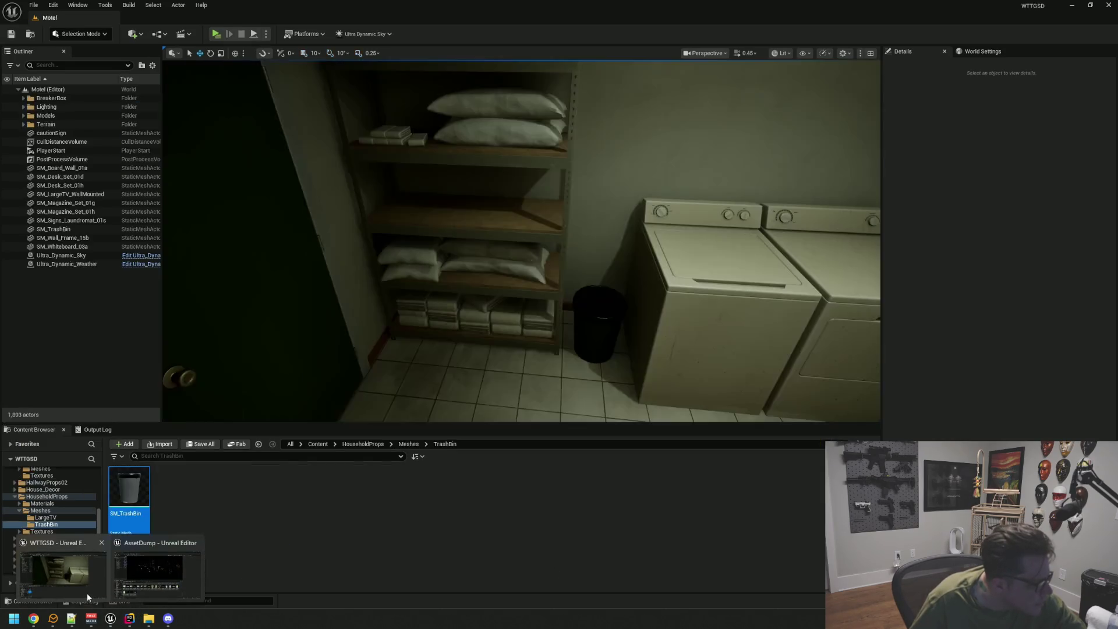
# Open Laundromat/VOL1_Commerical/Meshes/LP in the Motel project, then switch back to AssetDump.
pyautogui.click(40, 510)
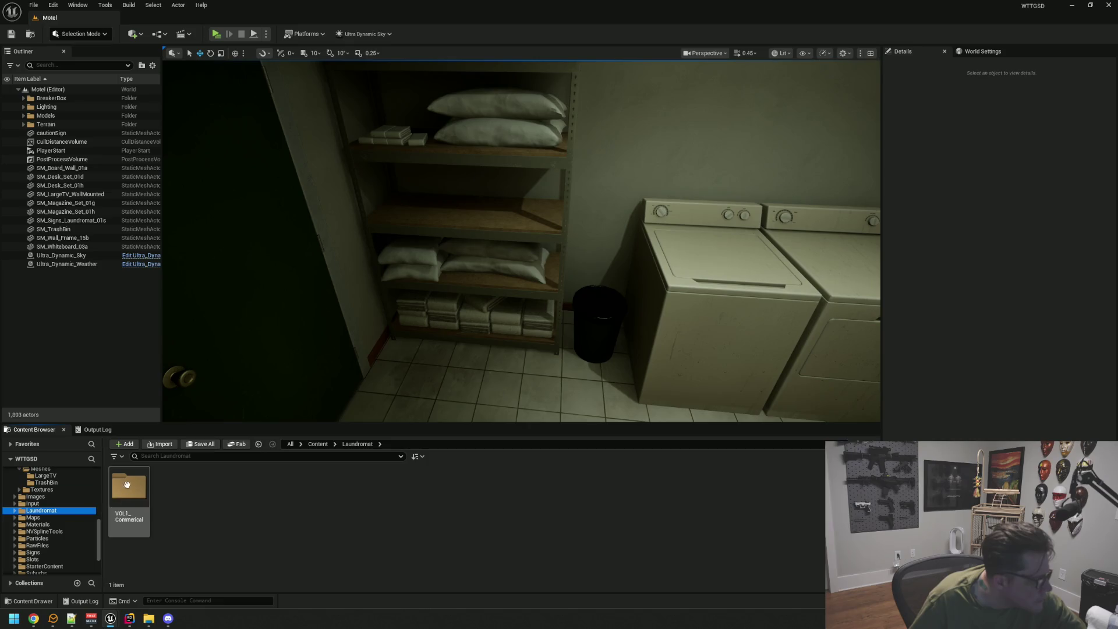
pyautogui.doubleClick(128, 489)
pyautogui.doubleClick(185, 483)
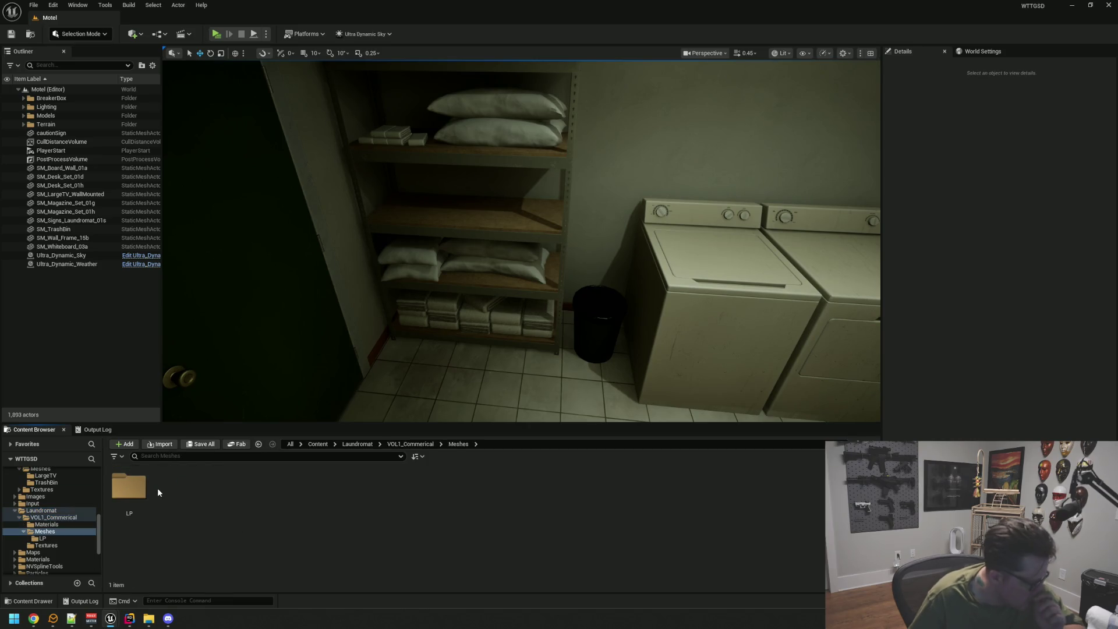
pyautogui.doubleClick(140, 482)
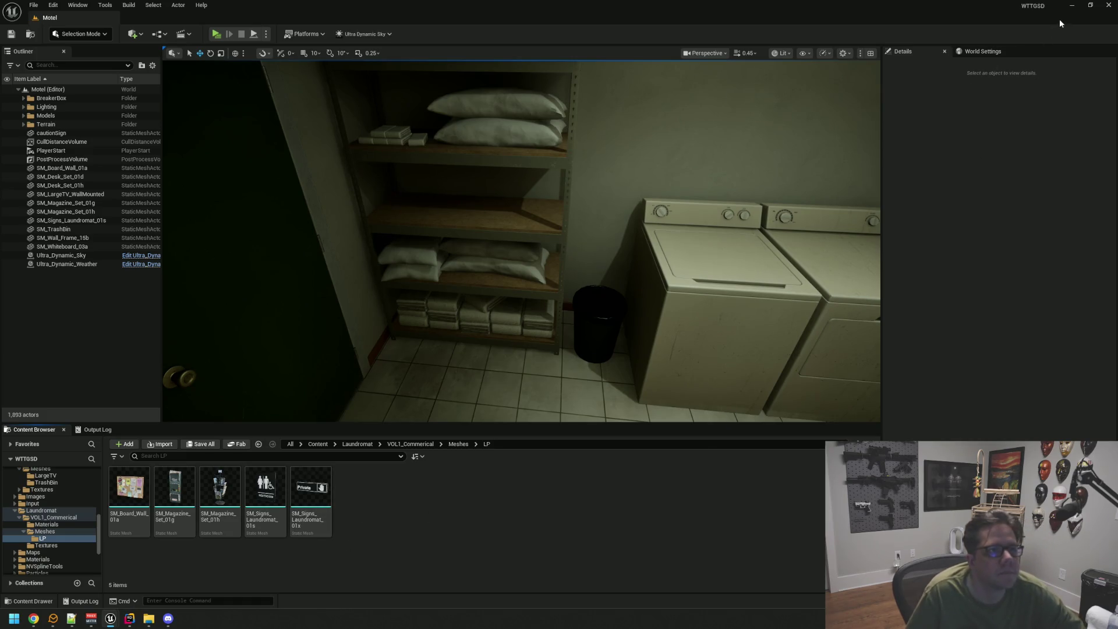
pyautogui.click(1097, 6)
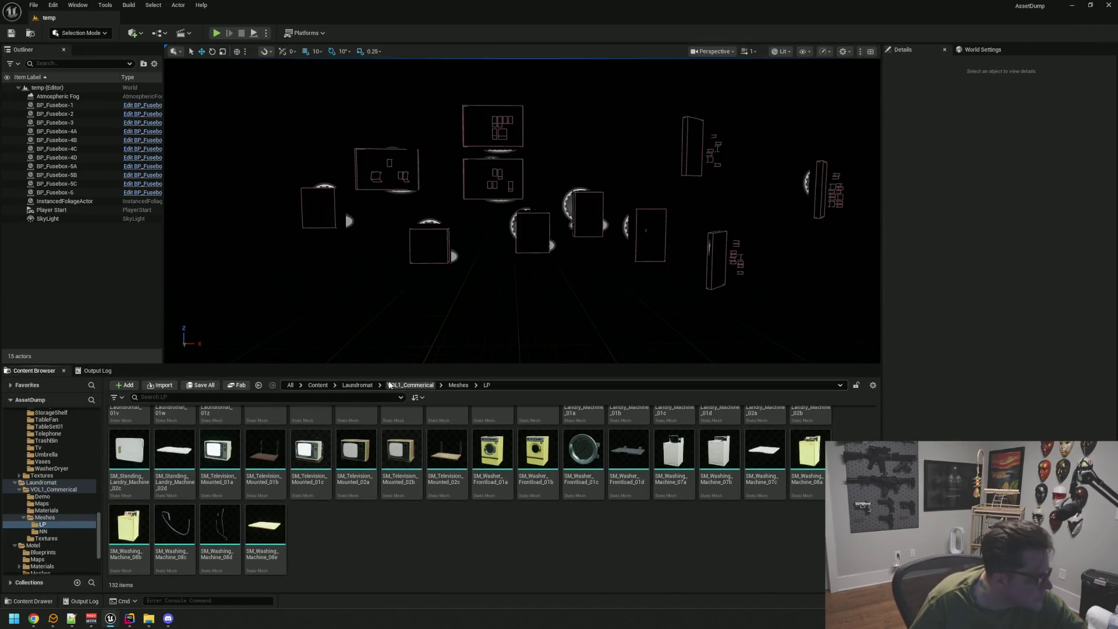
# Show the Motel pack's Meshes, then the Suburbs VOL19_Office LP meshes.
pyautogui.scroll(-2, 61, 481)
pyautogui.click(43, 517)
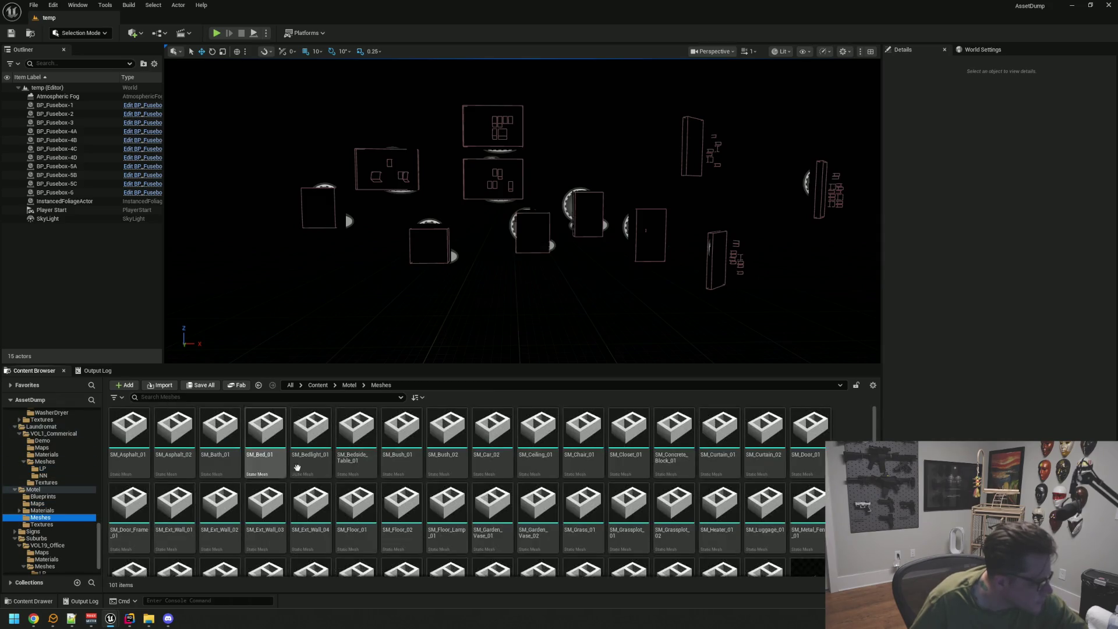
pyautogui.scroll(-5, 466, 492)
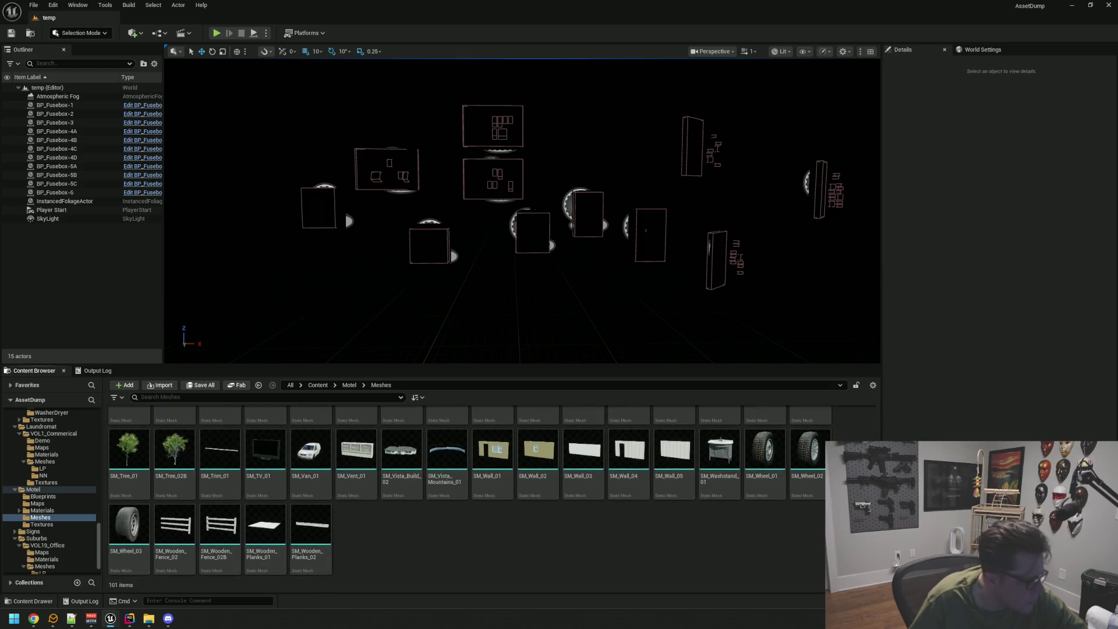
pyautogui.scroll(-1, 68, 498)
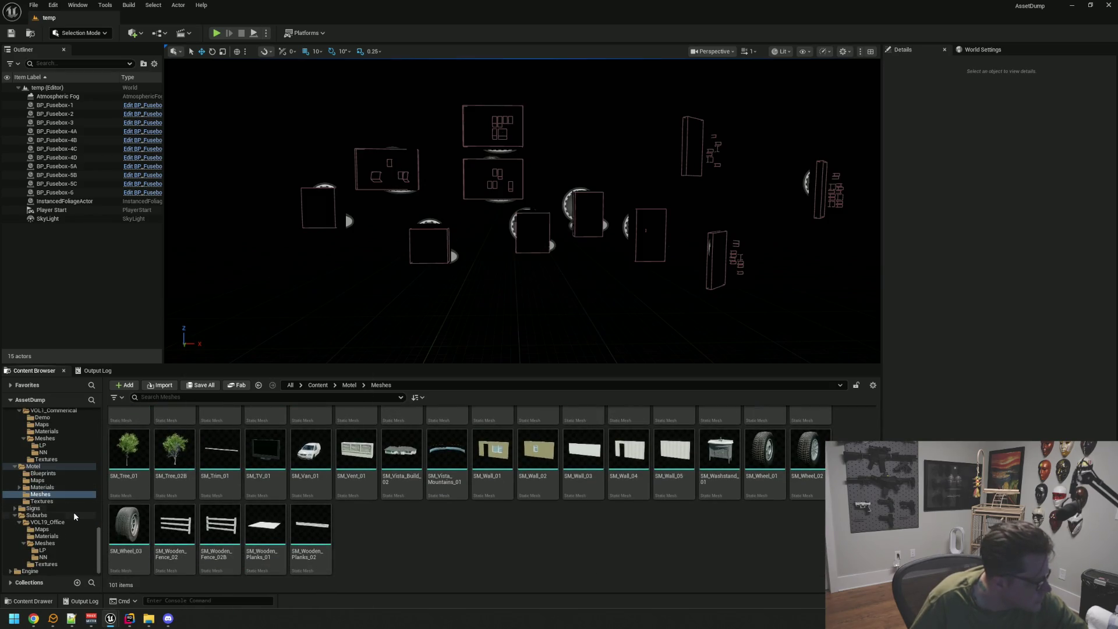
pyautogui.click(65, 541)
pyautogui.click(42, 549)
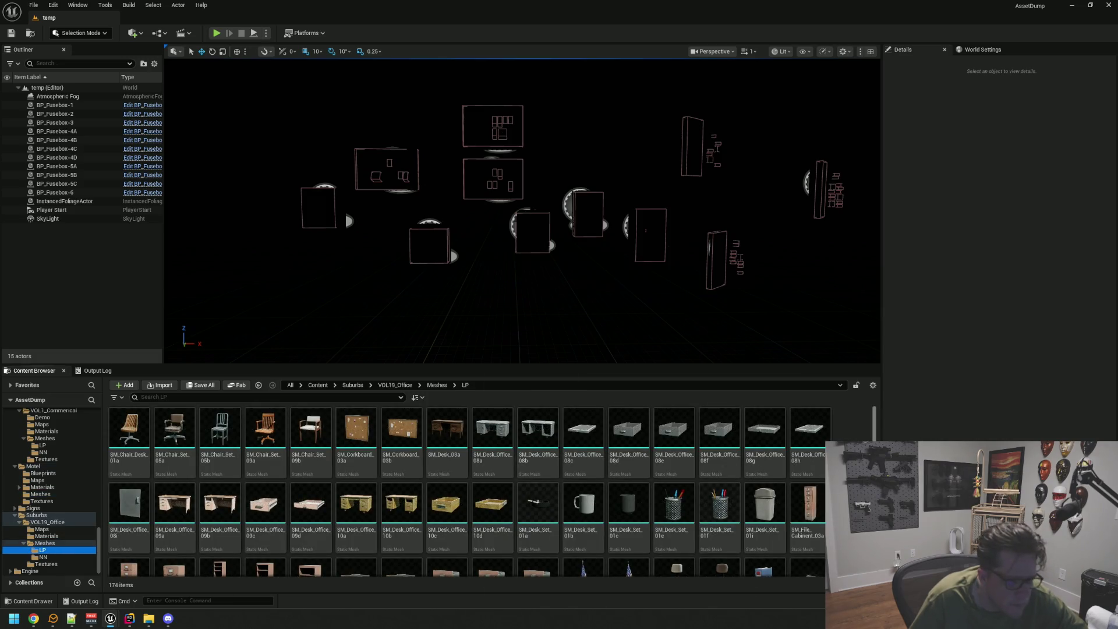
pyautogui.scroll(-10, 492, 492)
pyautogui.scroll(-4, 470, 491)
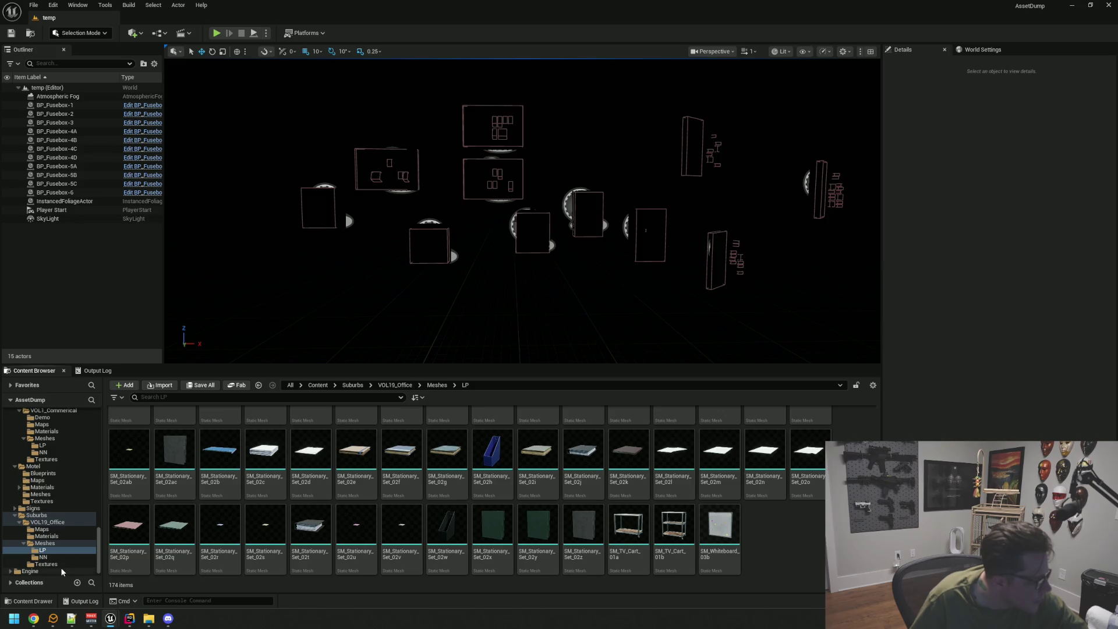
# Return up the folder tree and open the HouseholdProps Ball mesh folder.
pyautogui.scroll(5, 68, 527)
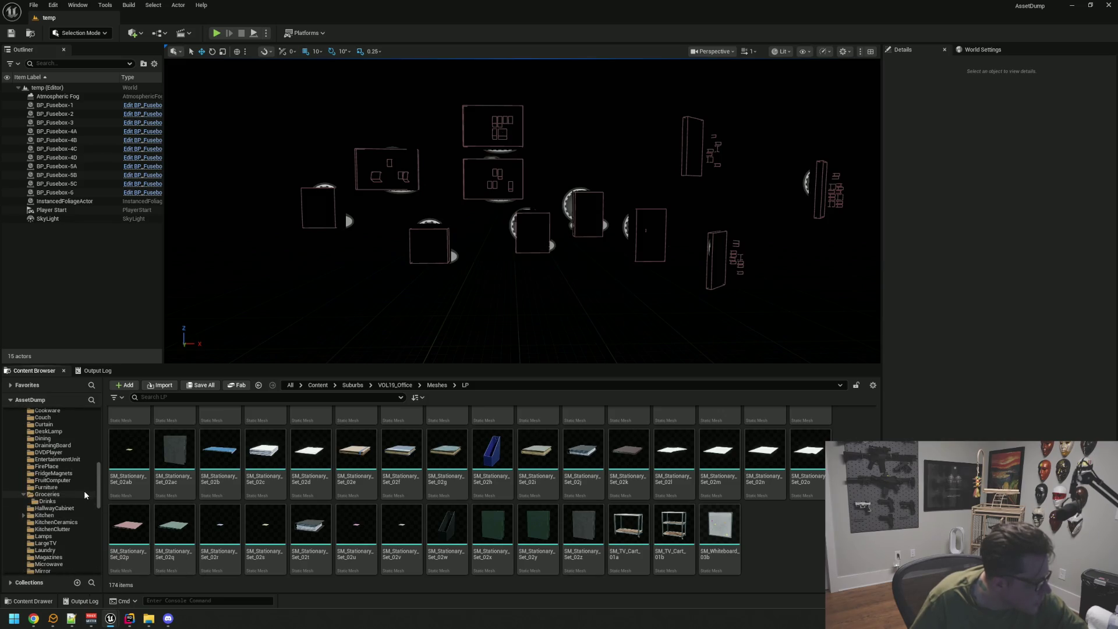
pyautogui.scroll(3, 41, 492)
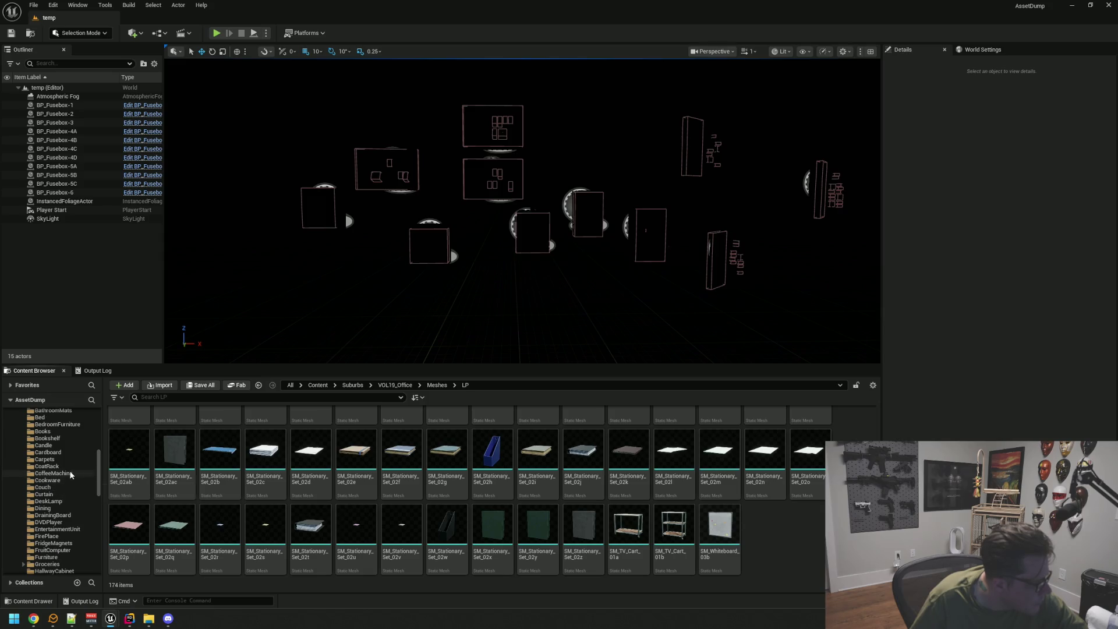
pyautogui.scroll(3, 68, 491)
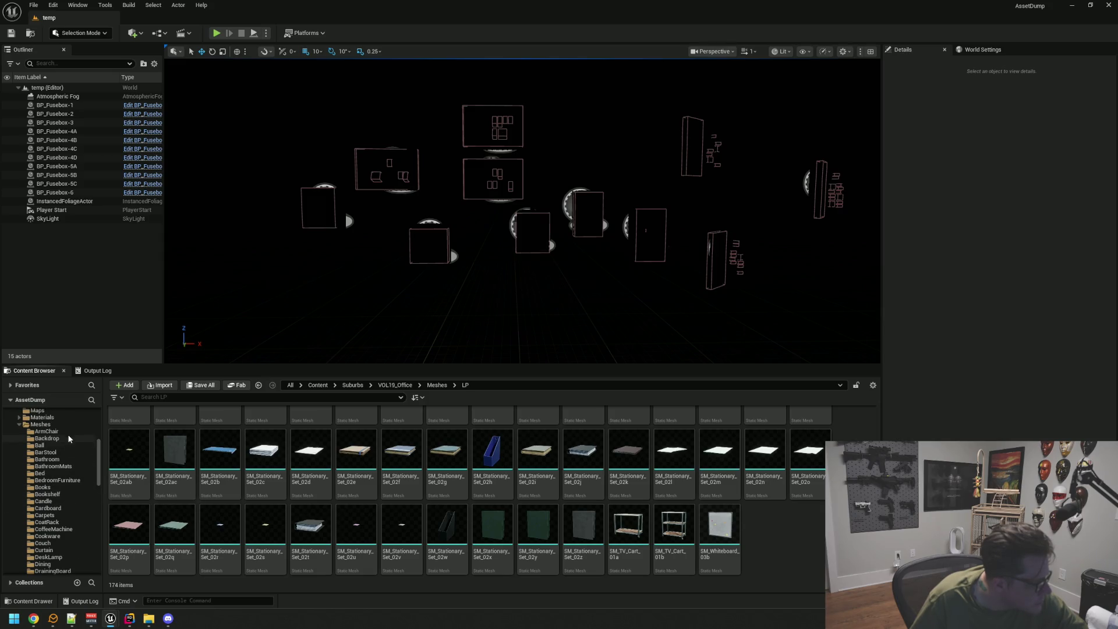
pyautogui.click(68, 444)
# Orbit the SM_Bleach bathroom mesh in the Static Mesh Editor, close it, then step to Bed.
pyautogui.press('Down')
pyautogui.press('Down')
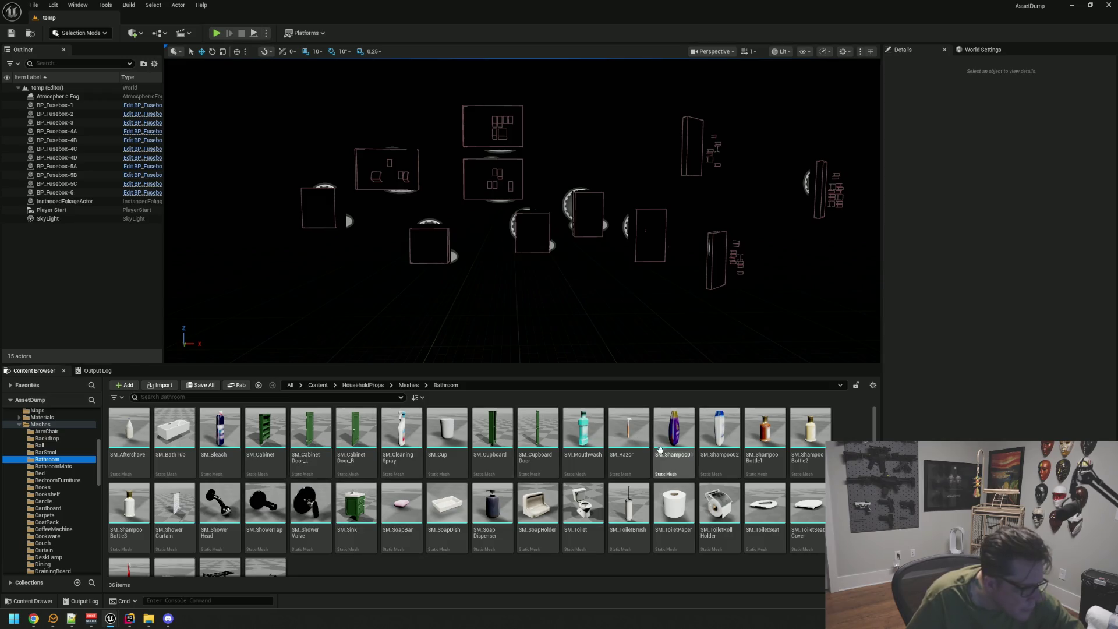
pyautogui.doubleClick(220, 431)
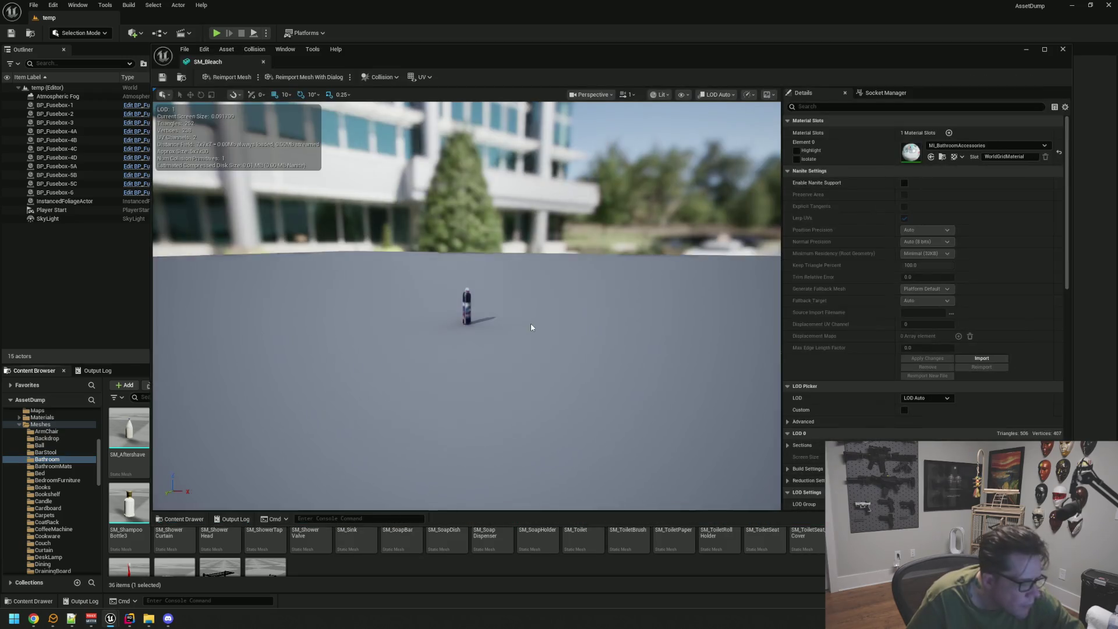
pyautogui.scroll(3, 526, 319)
pyautogui.moveTo(523, 308)
pyautogui.mouseDown()
pyautogui.moveTo(489, 315)
pyautogui.moveTo(450, 293)
pyautogui.mouseUp()
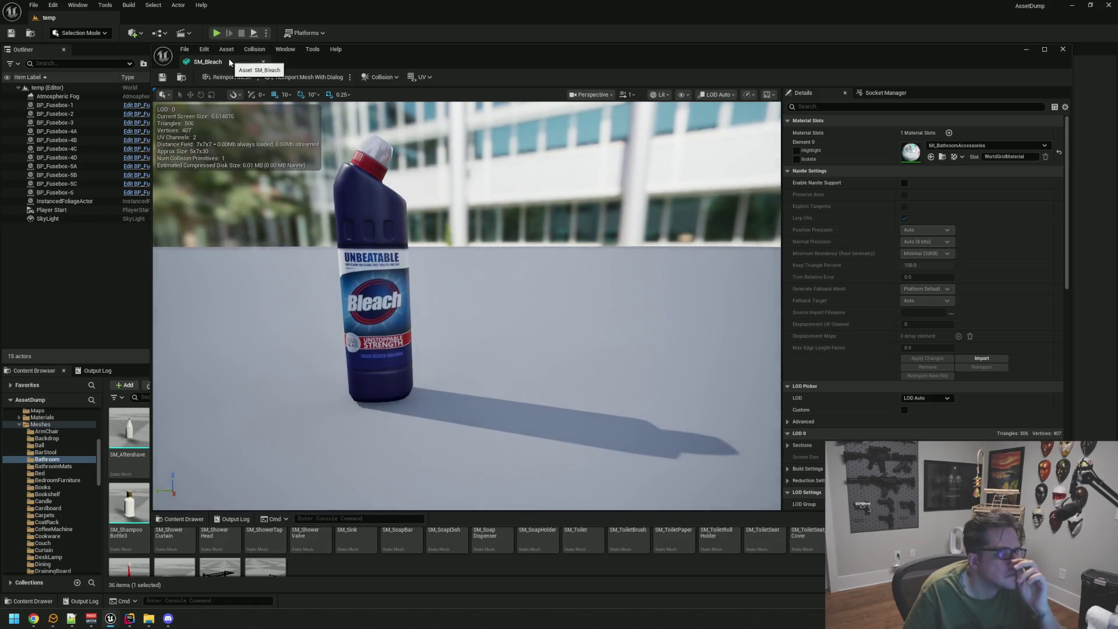
pyautogui.click(229, 63)
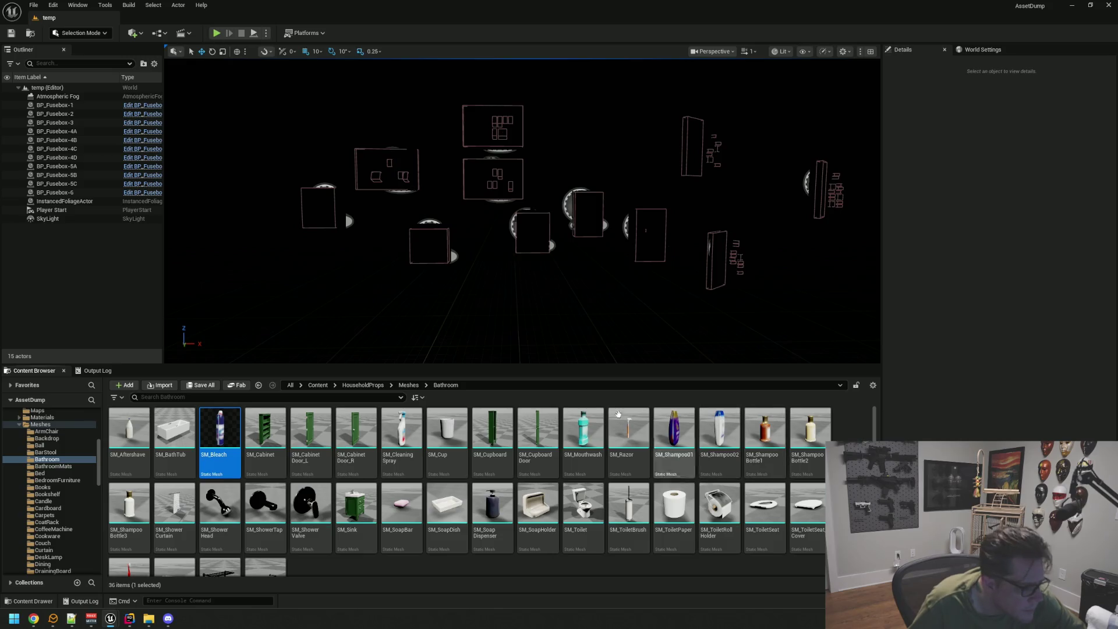
pyautogui.click(59, 468)
pyautogui.press('Down')
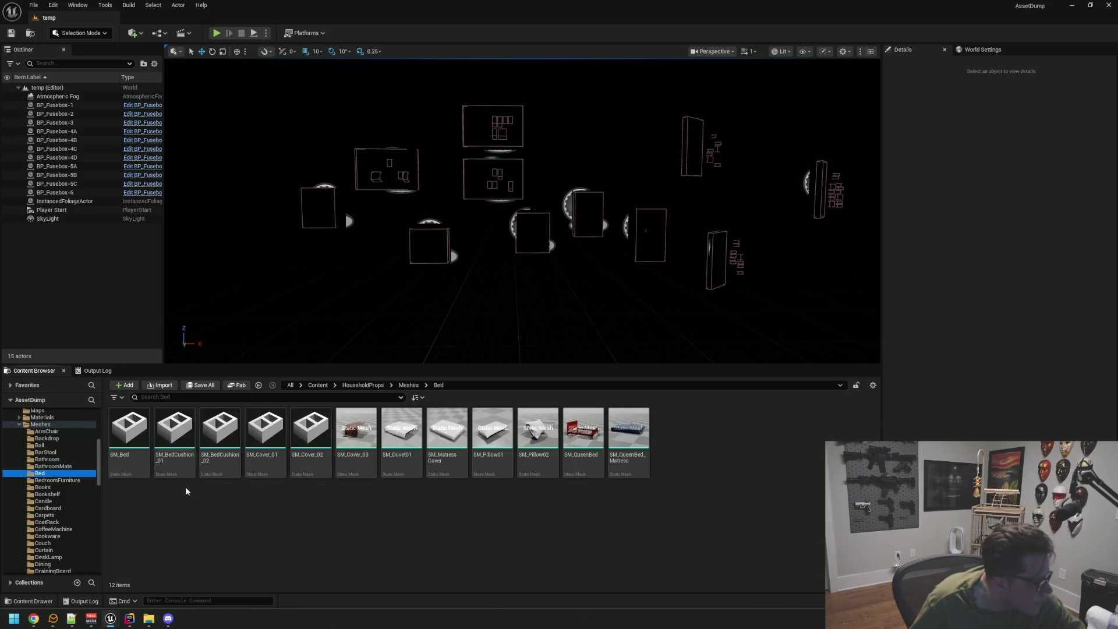
# Browse the HouseholdProps mesh folders from Candle through Carpets, Cookware, Dining and Furniture to Groceries.
pyautogui.press('Down')
pyautogui.press('Down')
pyautogui.press('Down')
pyautogui.press('Down')
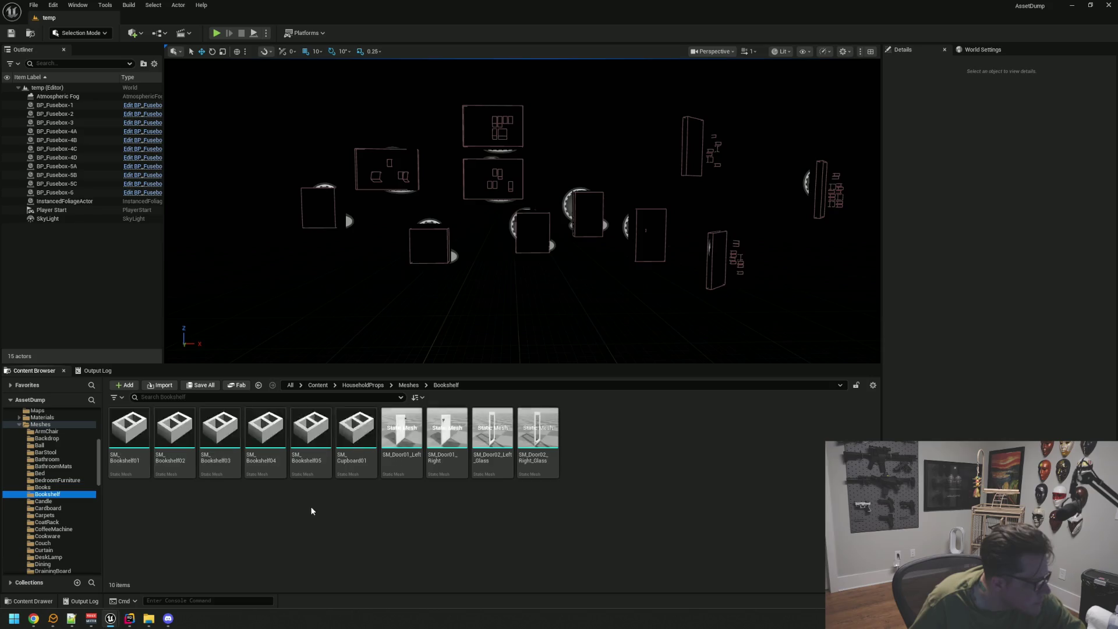
pyautogui.press('Down')
pyautogui.press('Down')
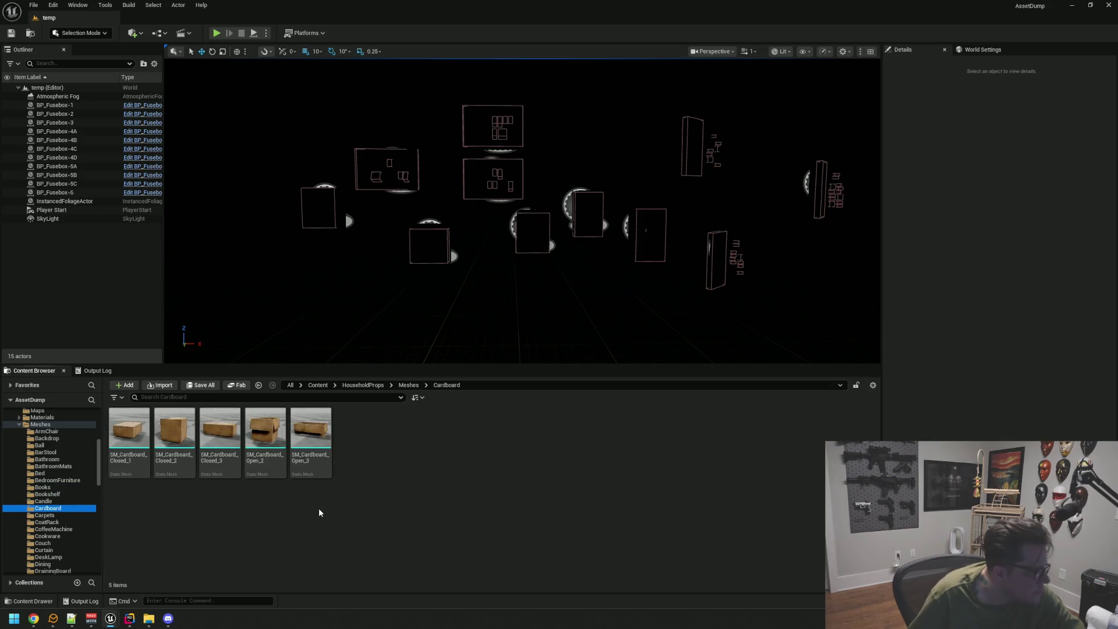
pyautogui.press('Down')
pyautogui.press('Down')
pyautogui.press('Down')
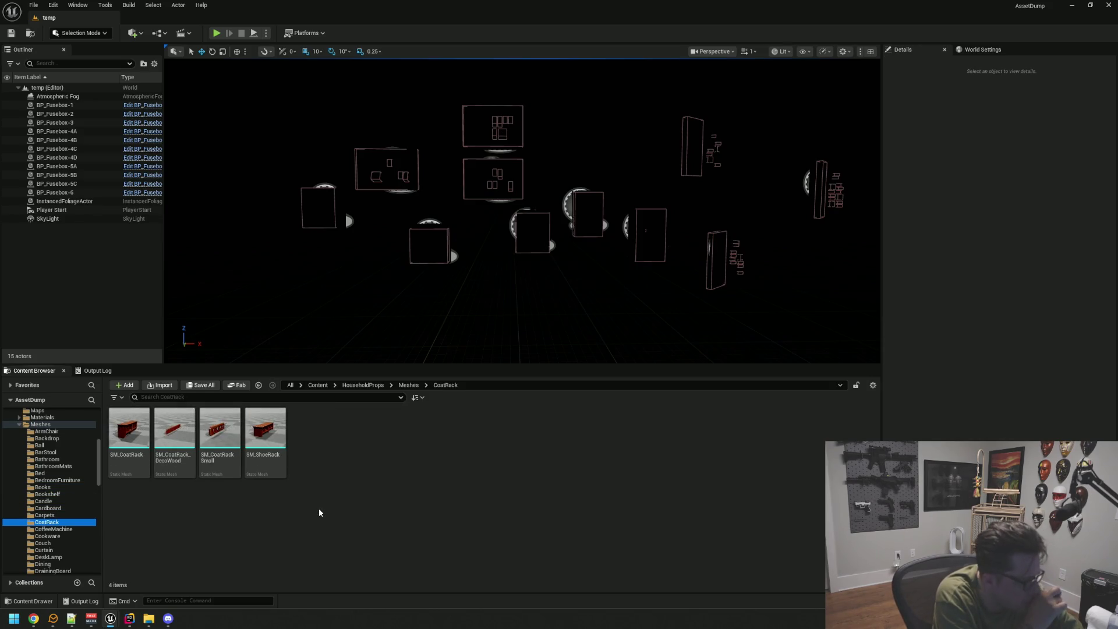
pyautogui.press('Down')
pyautogui.press('Down')
pyautogui.press('Down')
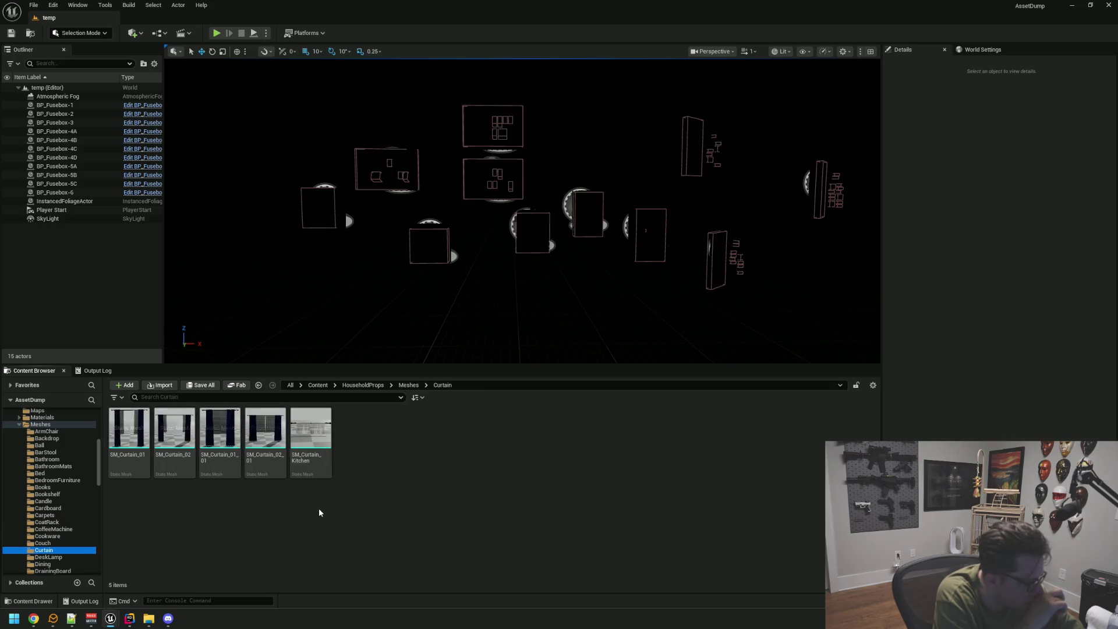
pyautogui.press('Down')
pyautogui.press('Down')
pyautogui.press('Down')
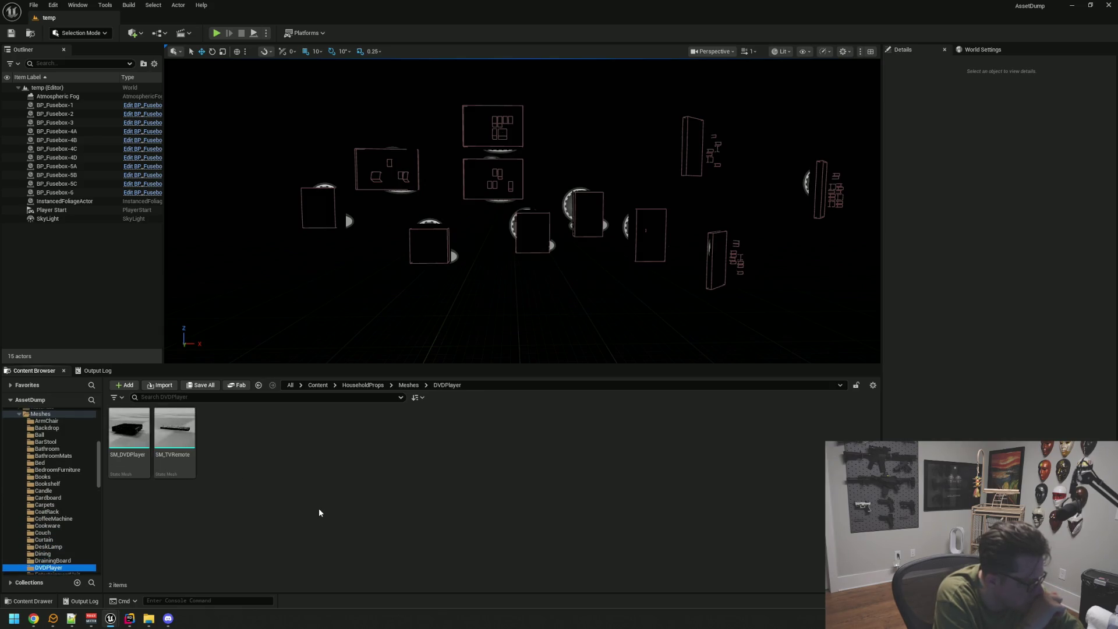
pyautogui.press('Down')
pyautogui.press('Down')
pyautogui.press('Up')
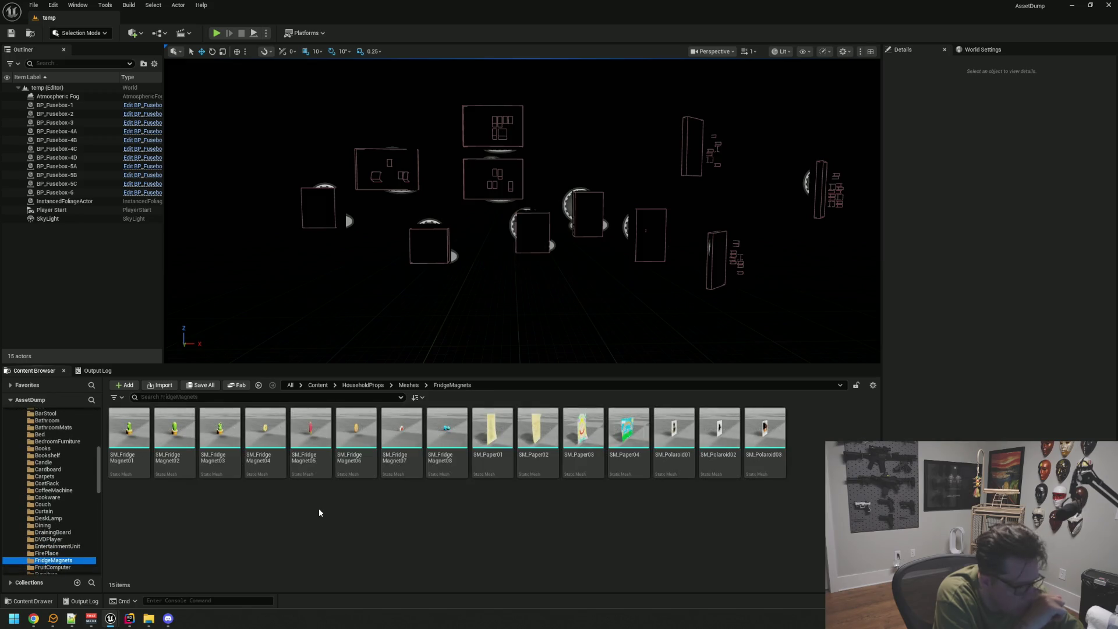
pyautogui.press('Down')
pyautogui.press('Down')
pyautogui.press('Down')
pyautogui.press('Down')
pyautogui.press('Up')
pyautogui.press('Down')
pyautogui.press('Down')
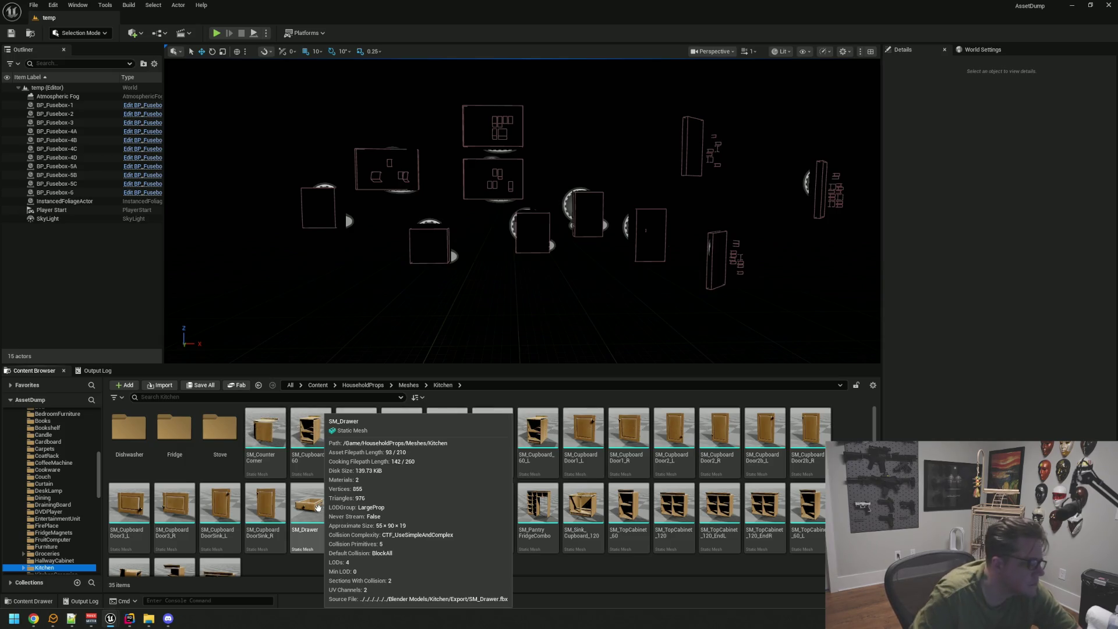
# Expand Kitchen and browse Dishwasher, KitchenClutter, Laundry, Microwave, Monitor, OldTV, OutsideTable and PaintCans.
pyautogui.scroll(-1, 340, 480)
pyautogui.press('Right')
pyautogui.press('Down')
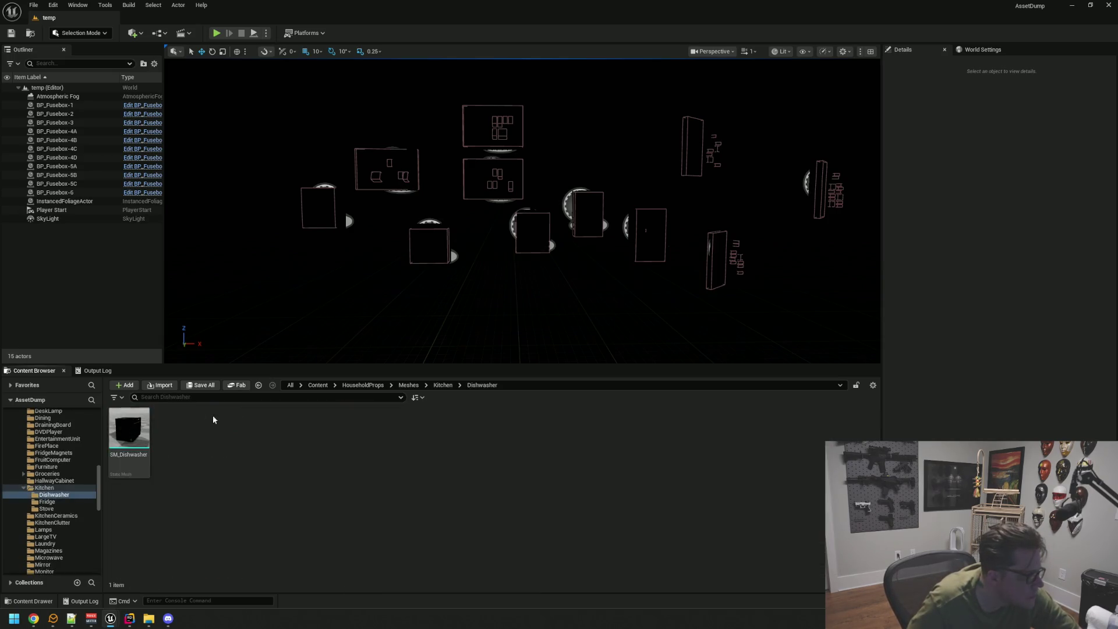
pyautogui.press('Down')
pyautogui.press('Down')
pyautogui.press('Down')
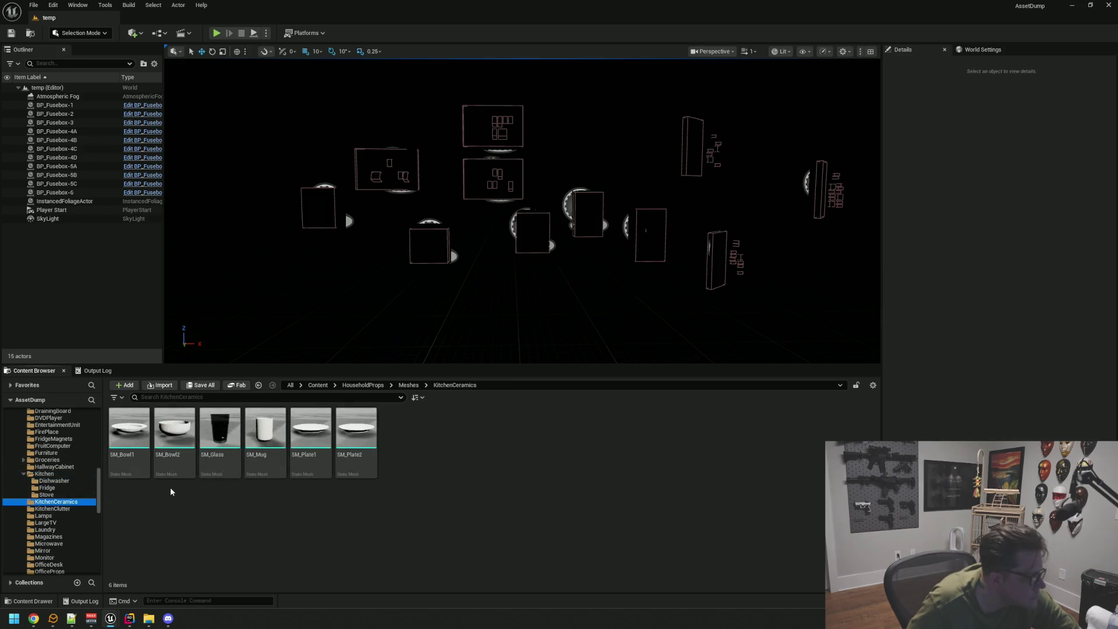
pyautogui.press('Down')
pyautogui.press('Down')
pyautogui.press('Down')
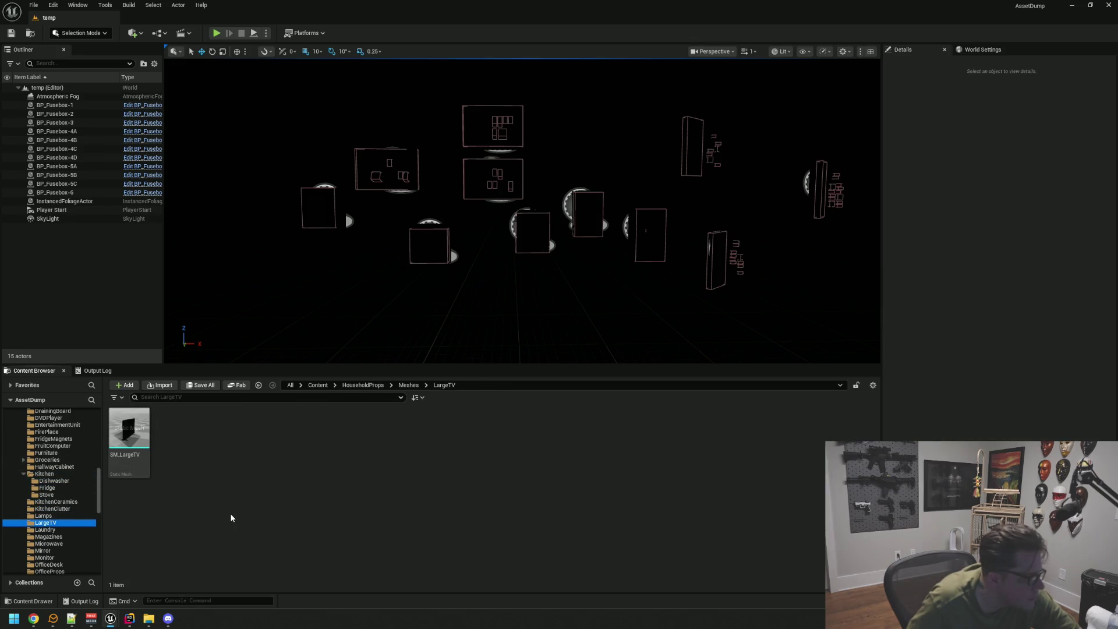
pyautogui.press('Down')
pyautogui.press('Down')
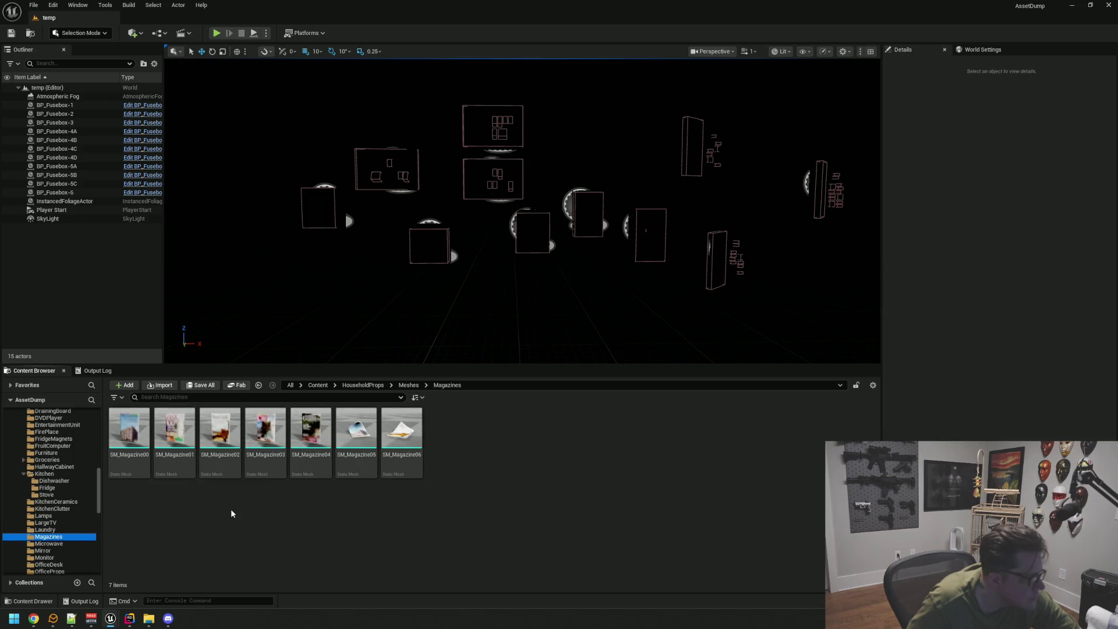
pyautogui.press('Down')
pyautogui.press('Down')
pyautogui.scroll(-3, 82, 508)
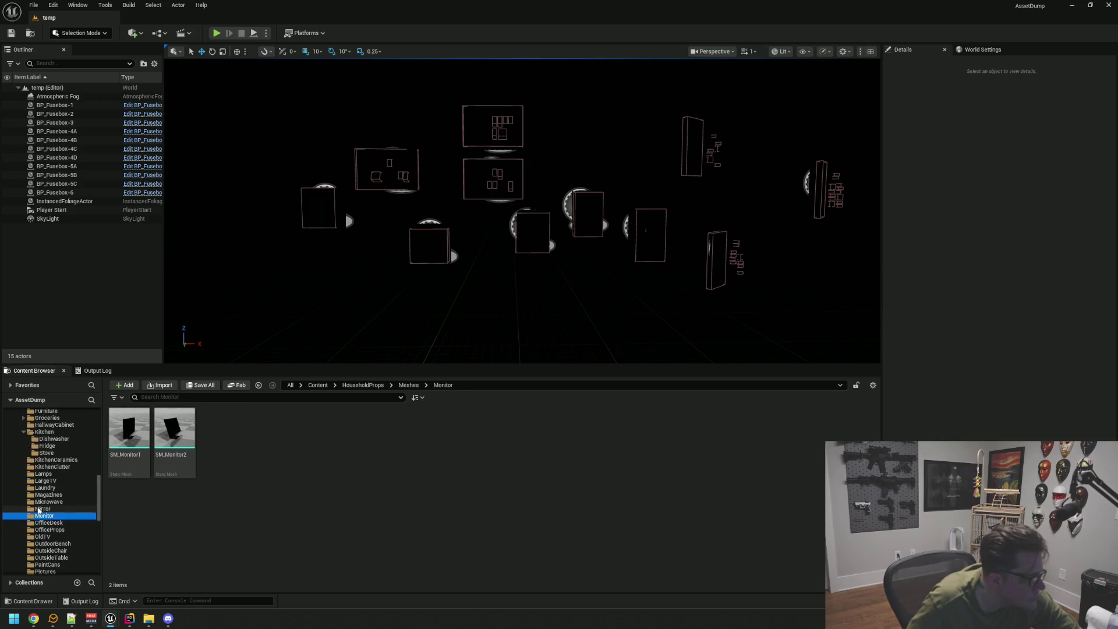
pyautogui.press('Down')
pyautogui.press('Down')
pyautogui.press('Down')
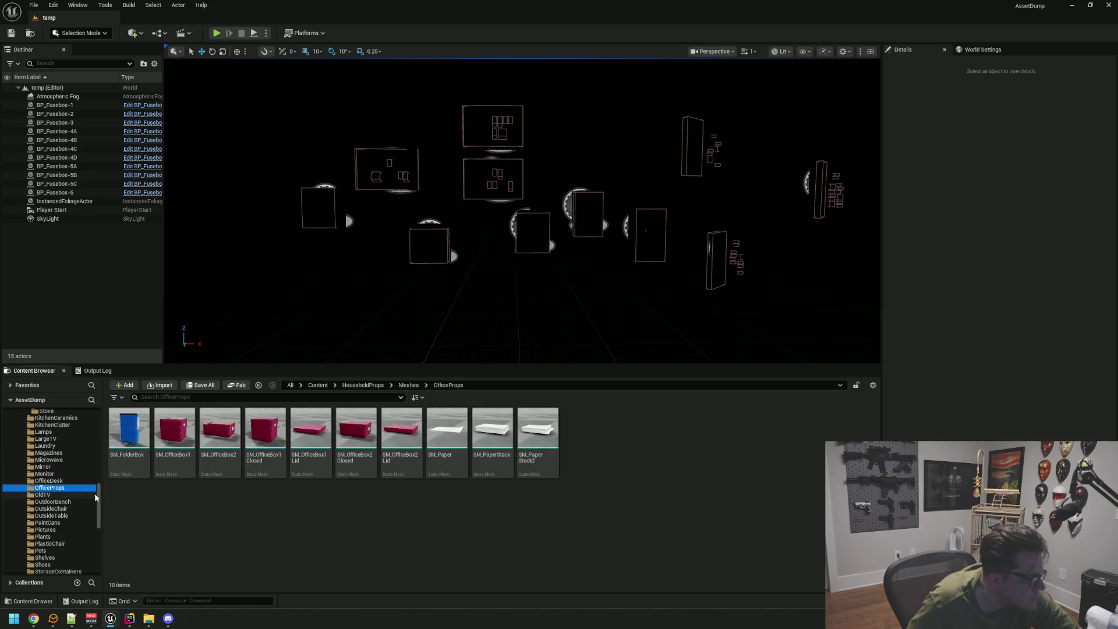
pyautogui.press('Down')
pyautogui.press('Down')
pyautogui.press('Down')
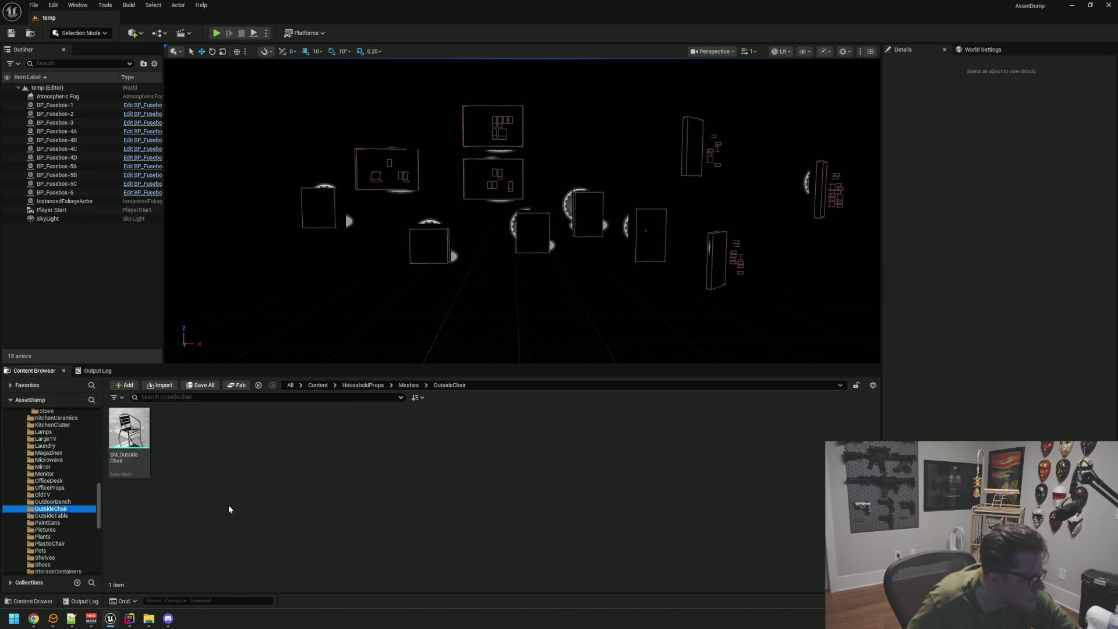
pyautogui.press('Down')
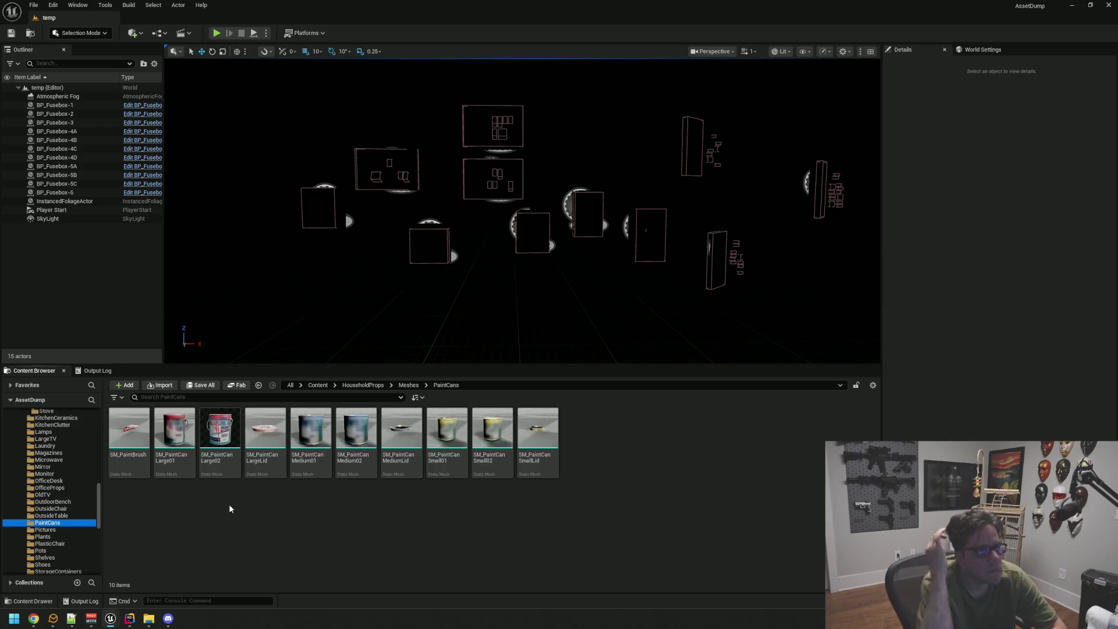
# Browse Pictures, StorageContainers, TableSet01, TrashBin, Vases and WasherDryer, then return to Laundry.
pyautogui.press('Down')
pyautogui.press('Down')
pyautogui.press('Down')
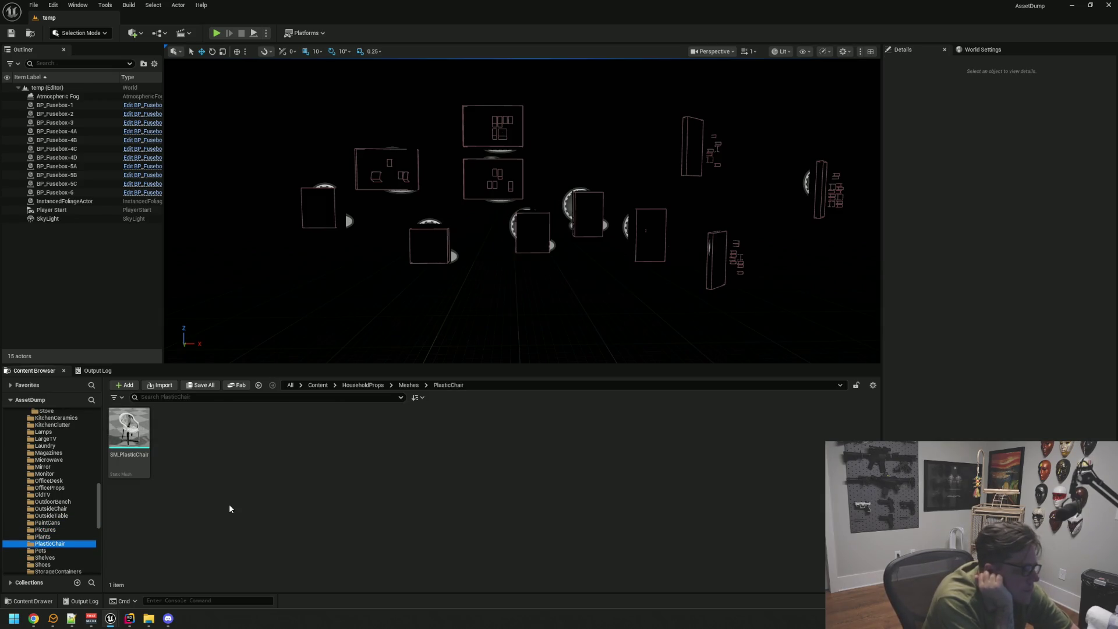
pyautogui.press('Down')
pyautogui.press('Down')
pyautogui.press('Down')
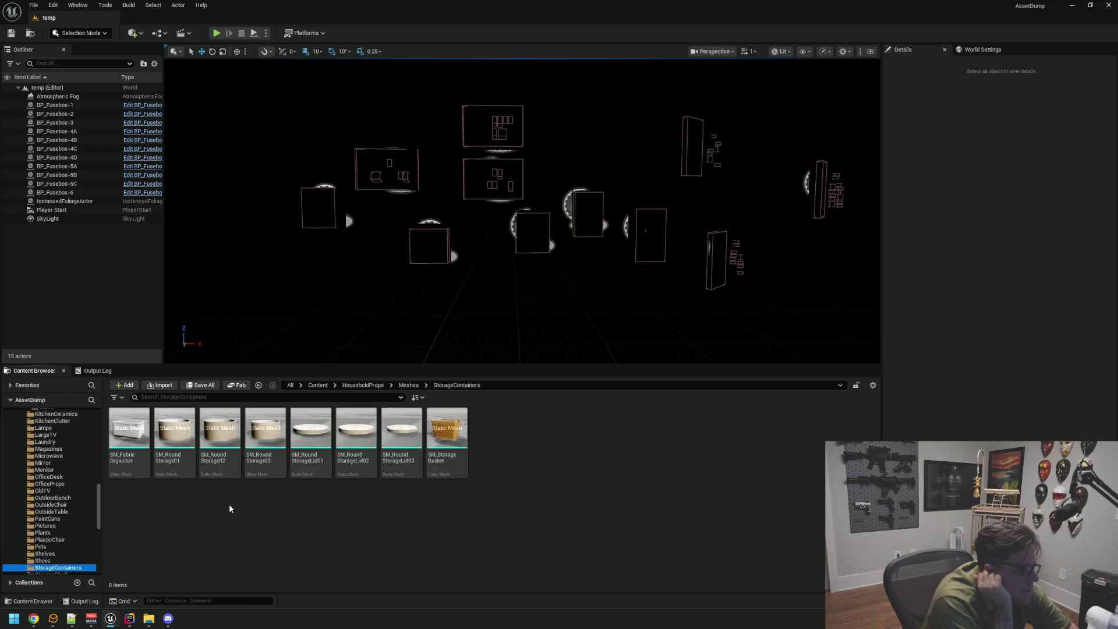
pyautogui.press('Down')
pyautogui.press('Down')
pyautogui.press('Down')
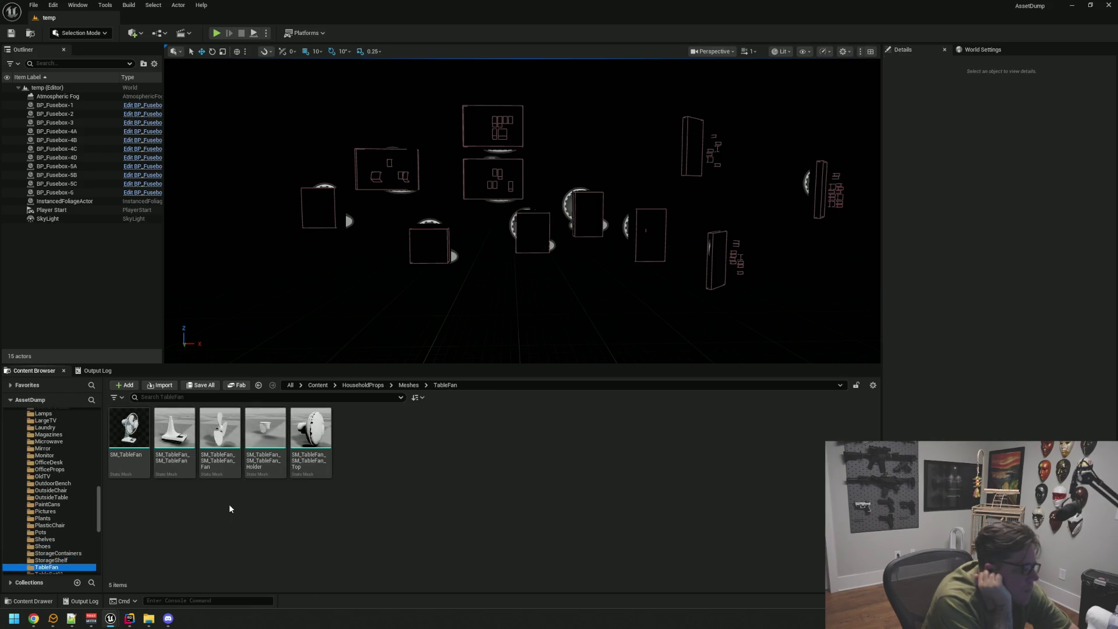
pyautogui.press('Down')
pyautogui.press('Down')
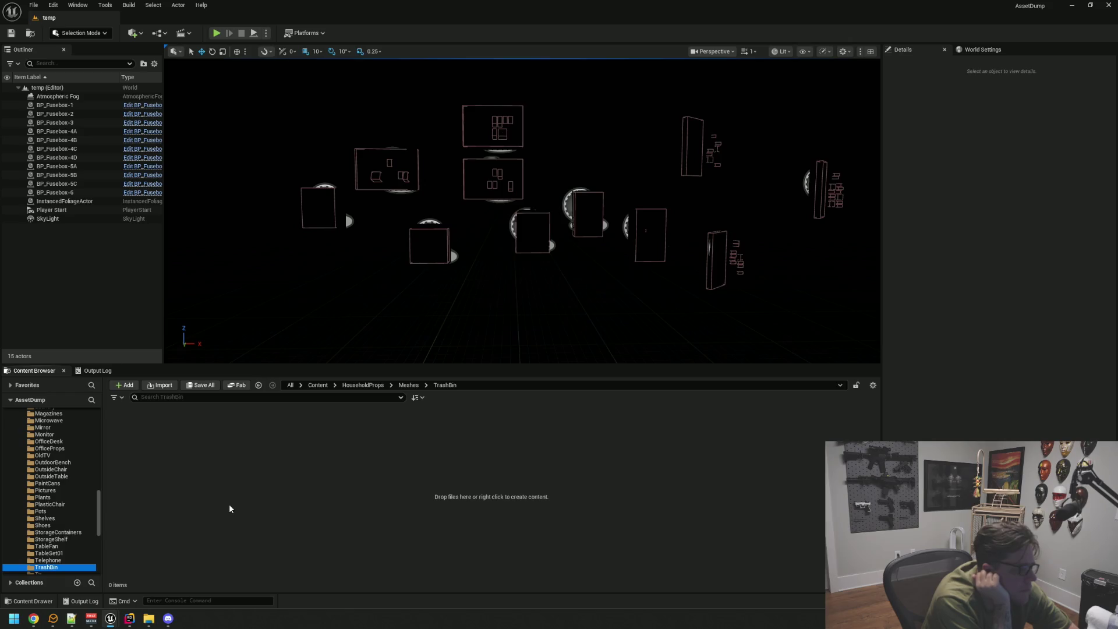
pyautogui.press('Down')
pyautogui.press('Down')
pyautogui.press('Down')
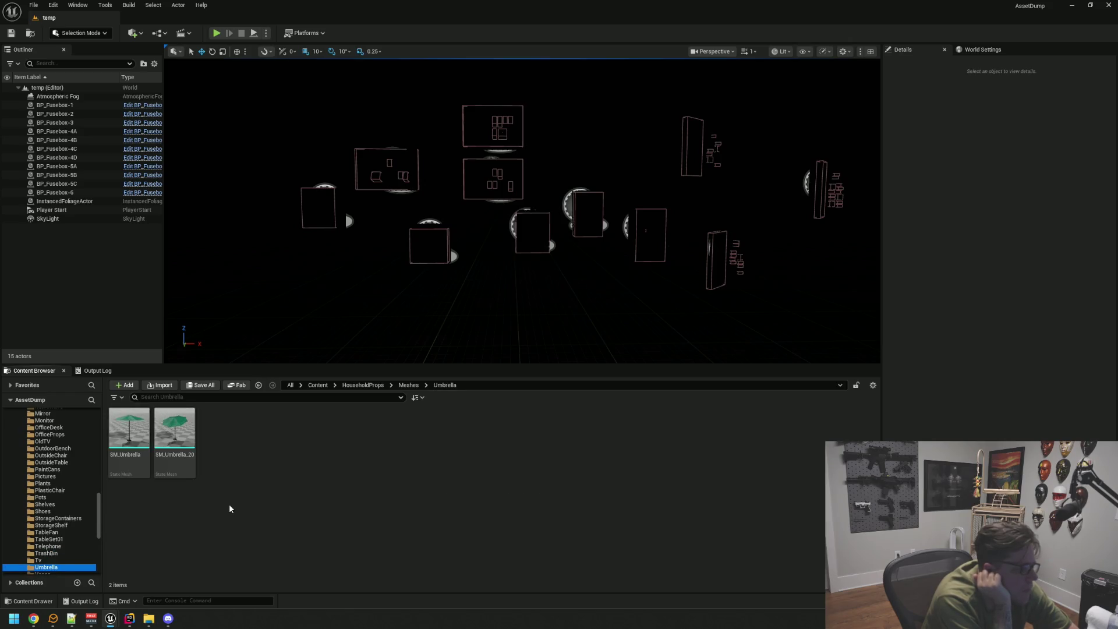
pyautogui.press('Down')
pyautogui.press('Down')
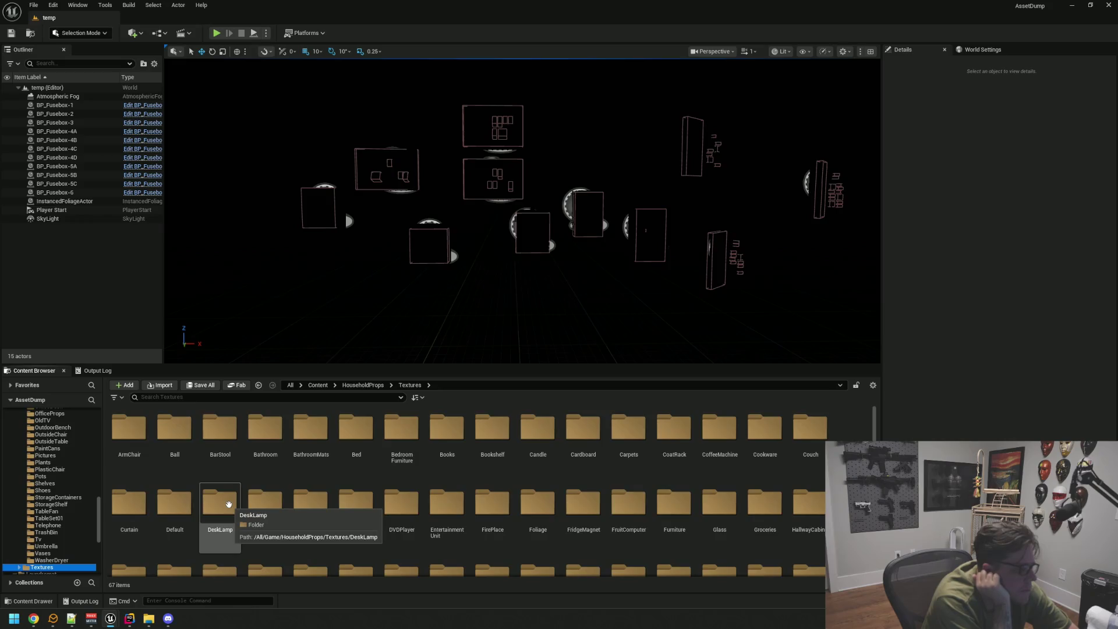
pyautogui.press('Up')
pyautogui.press('Up')
pyautogui.press('Up')
pyautogui.press('Up')
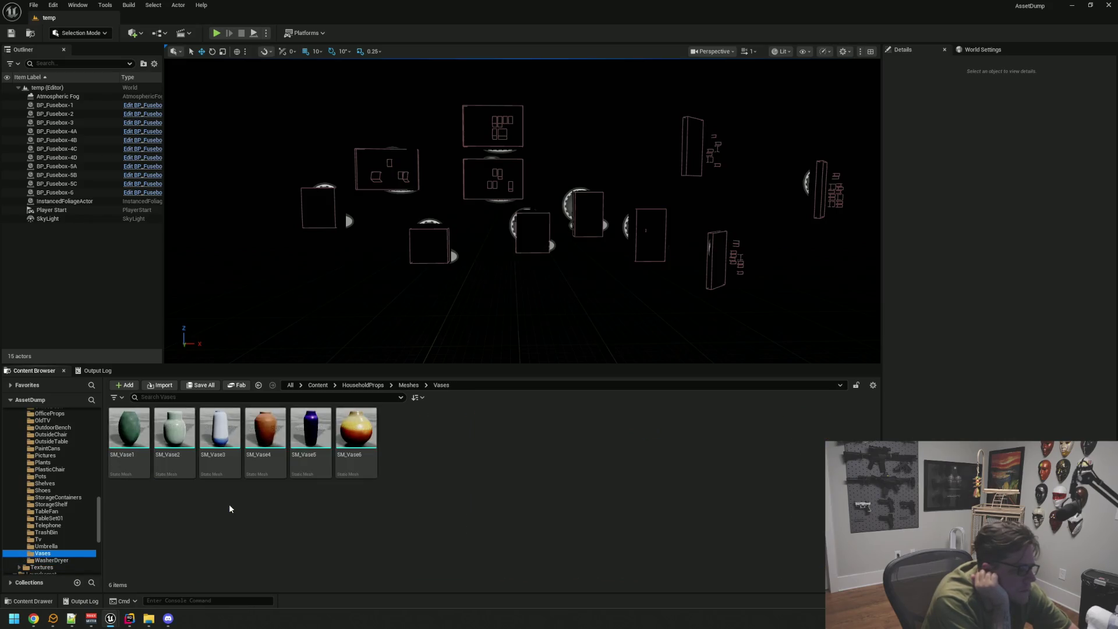
pyautogui.press('Up')
pyautogui.press('Up')
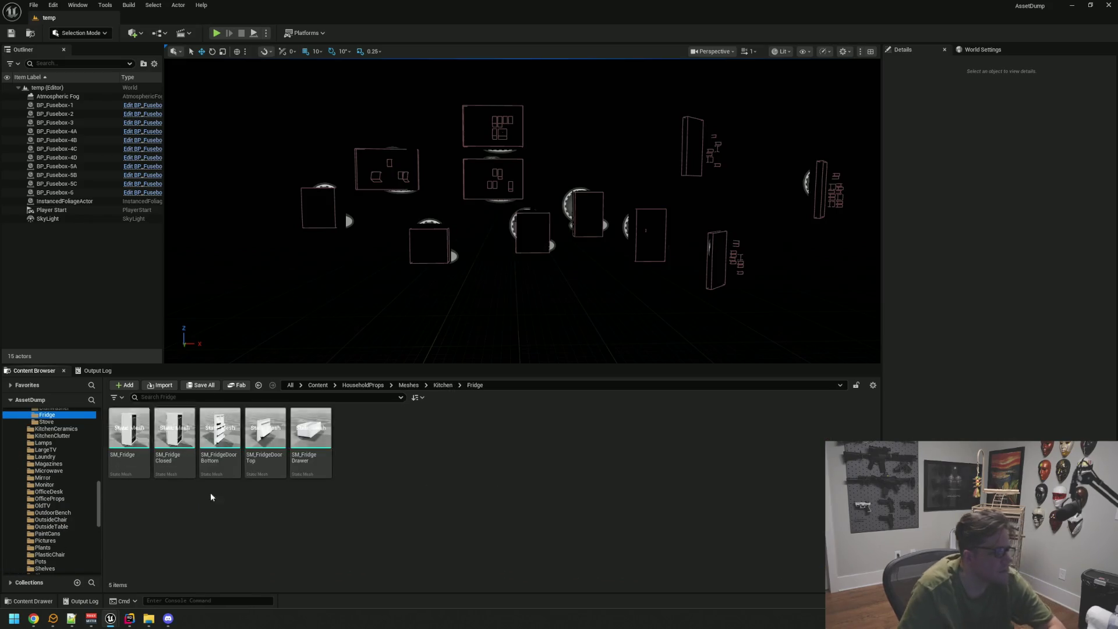
pyautogui.press('Down')
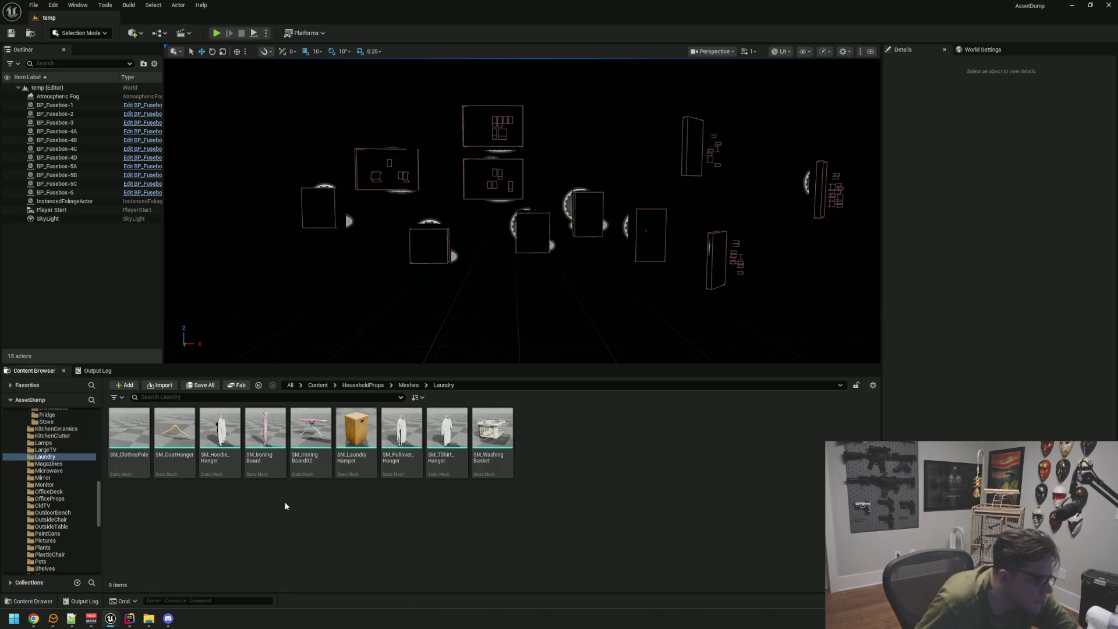
# Preview the SM_WashingBasket mesh in the mesh editor, then close it and deselect the asset.
pyautogui.doubleClick(498, 456)
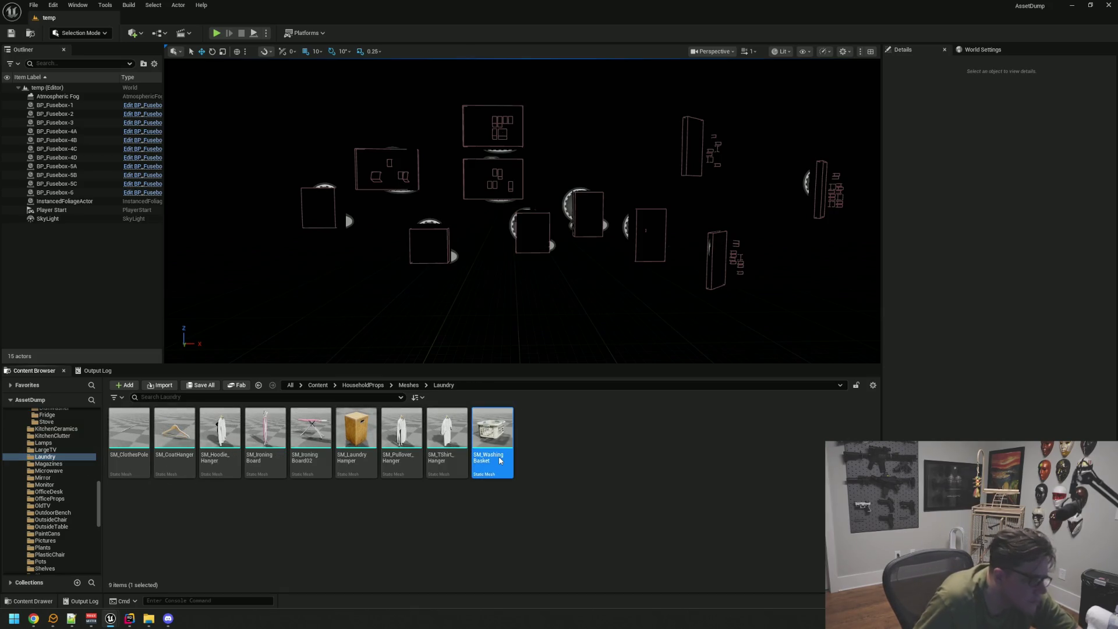
pyautogui.scroll(10, 528, 407)
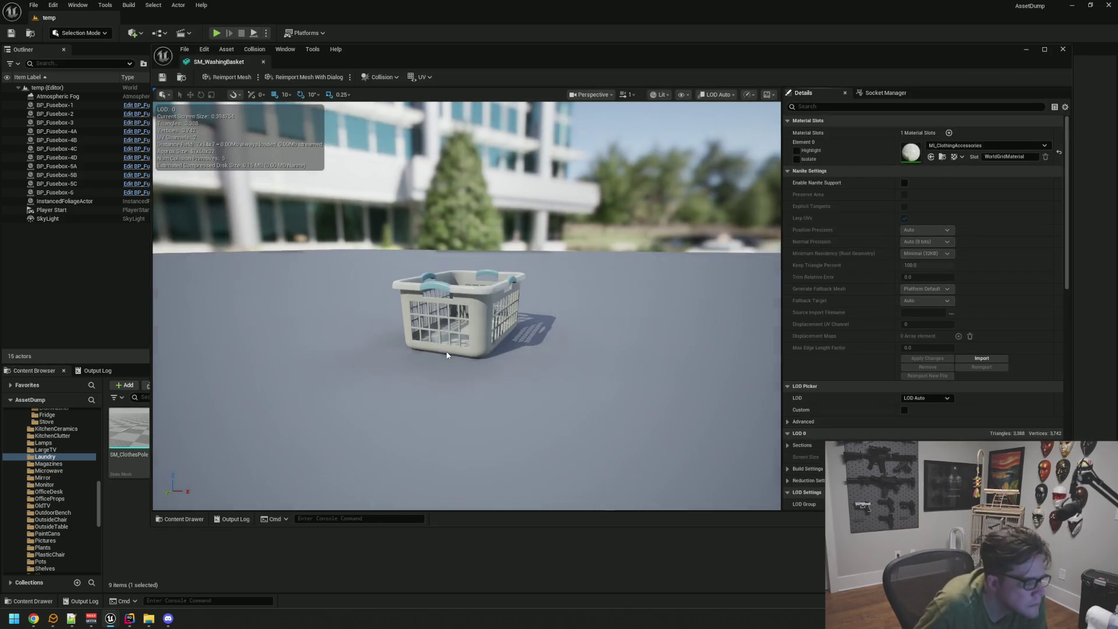
pyautogui.moveTo(451, 341); pyautogui.dragTo(450, 341)
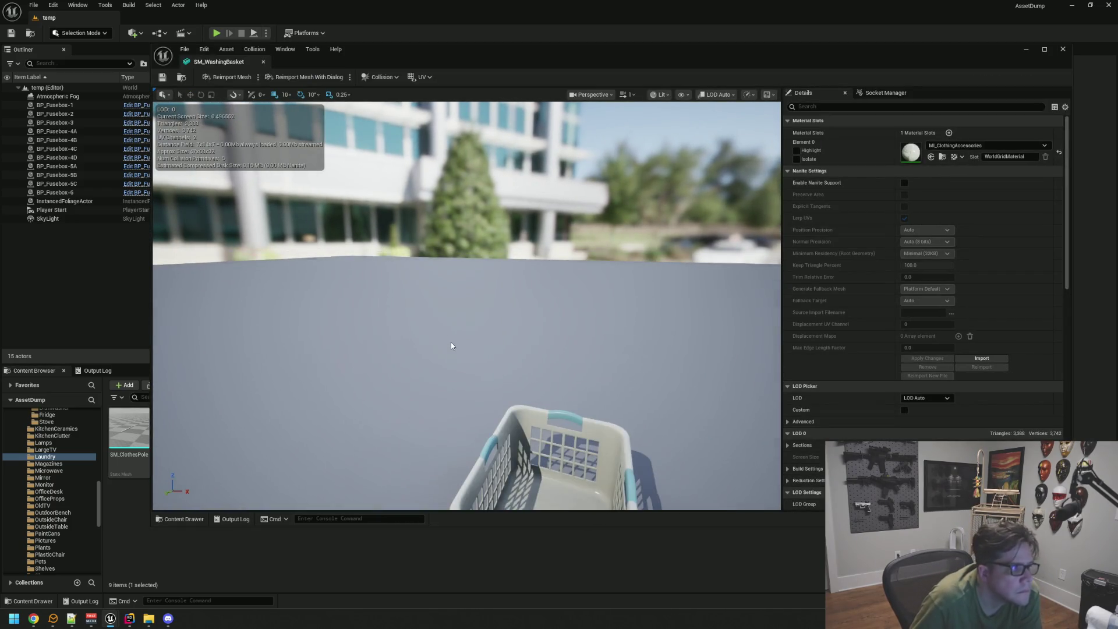
pyautogui.click(263, 61)
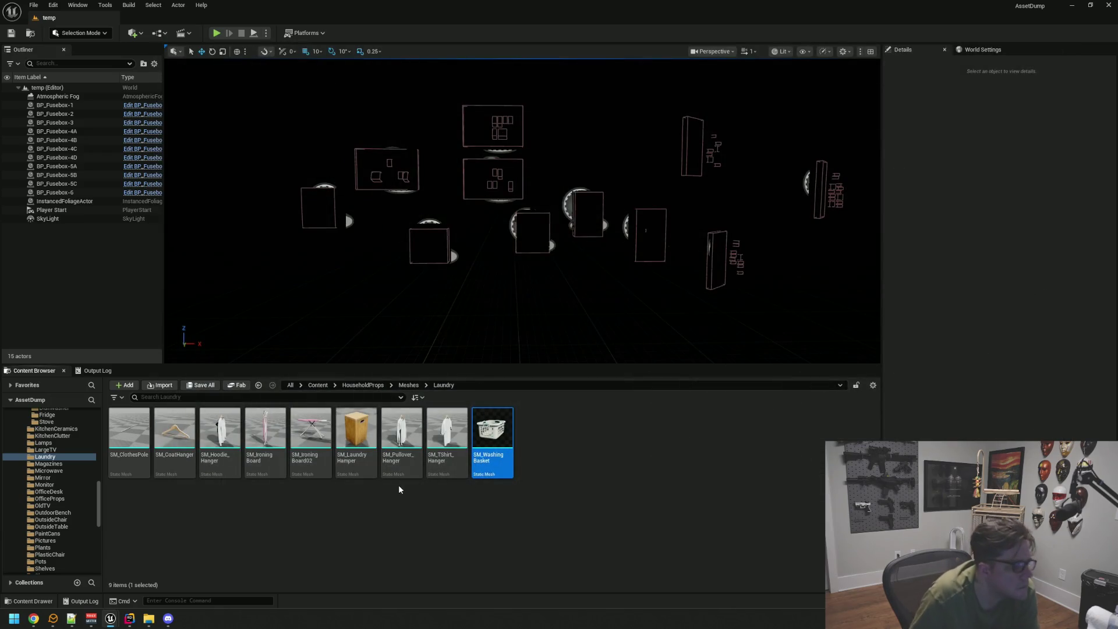
pyautogui.click(400, 486)
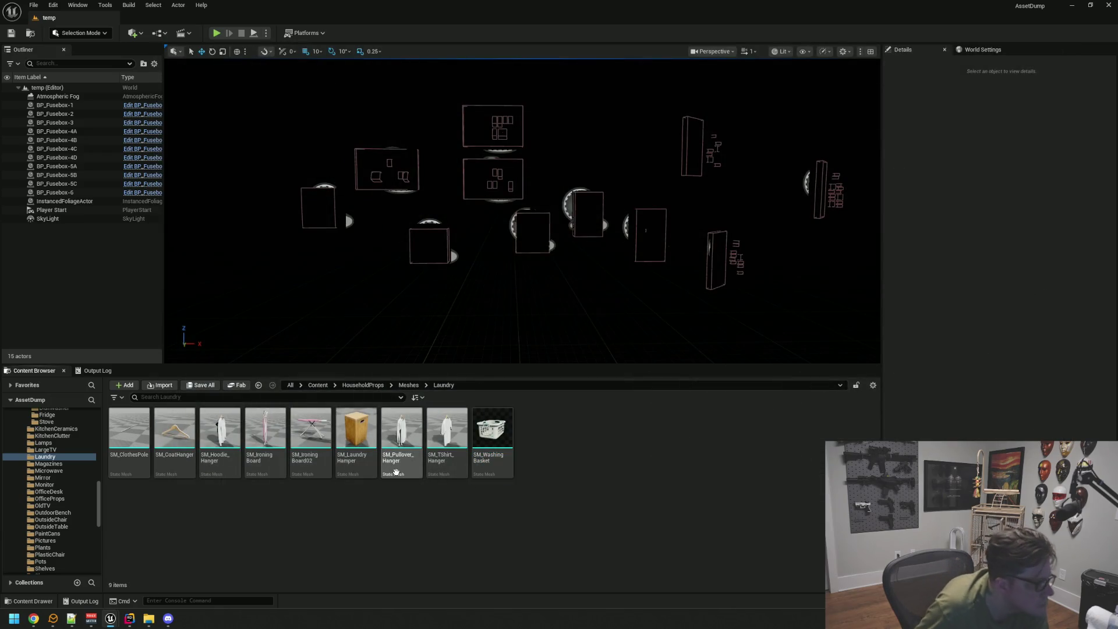
# Open the LargeTV, HallwayCabinet, Ball and Bathroom prop folders in turn.
pyautogui.click(59, 450)
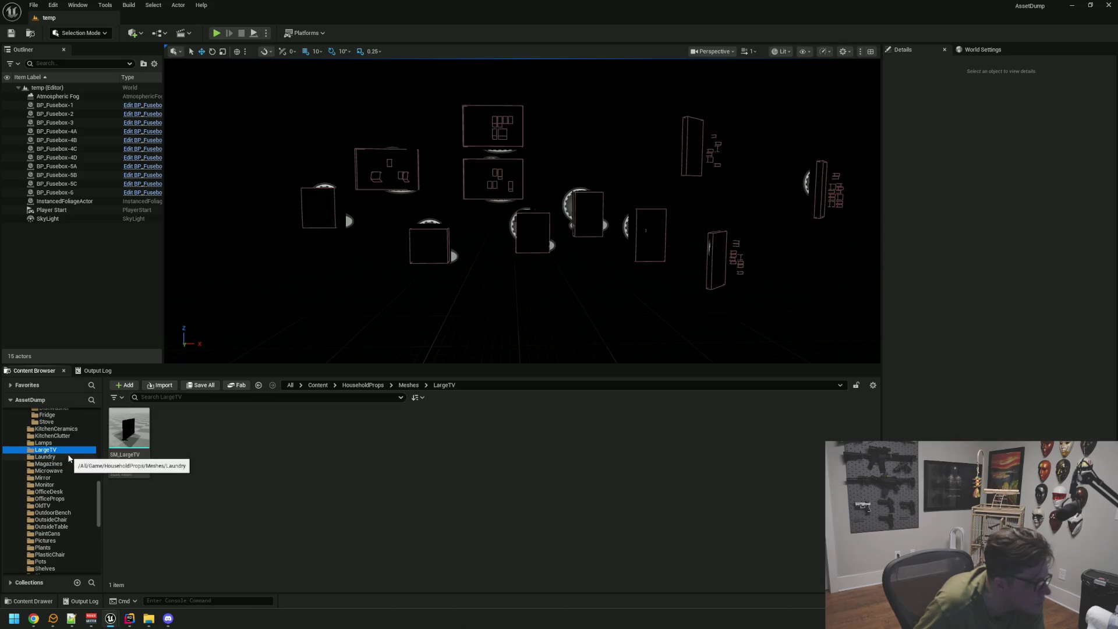
pyautogui.scroll(2, 67, 453)
pyautogui.scroll(2, 66, 445)
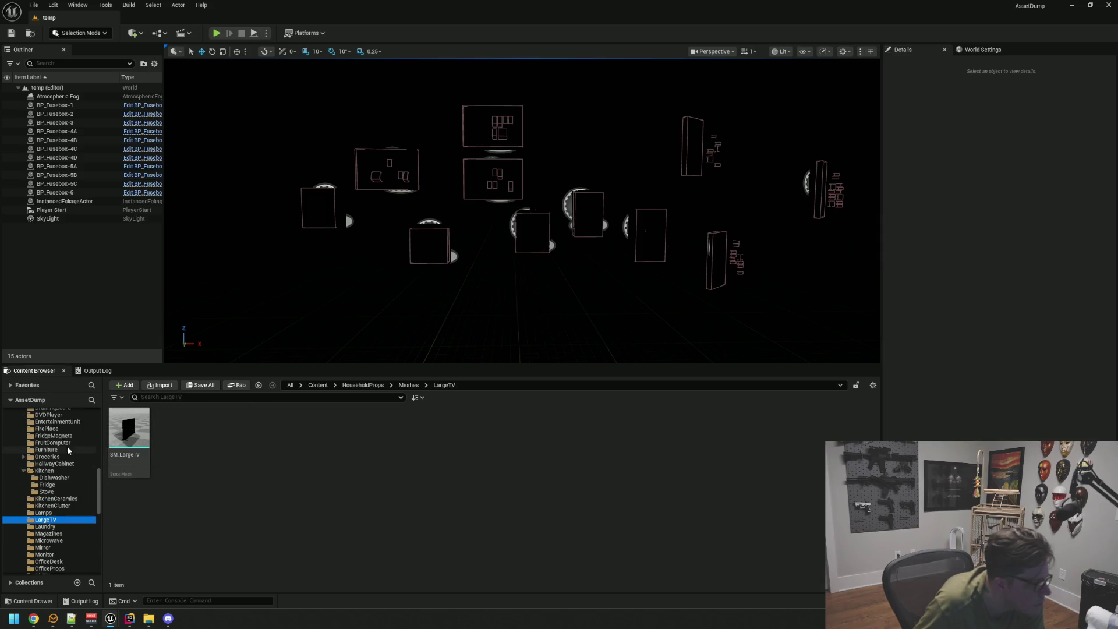
pyautogui.click(75, 477)
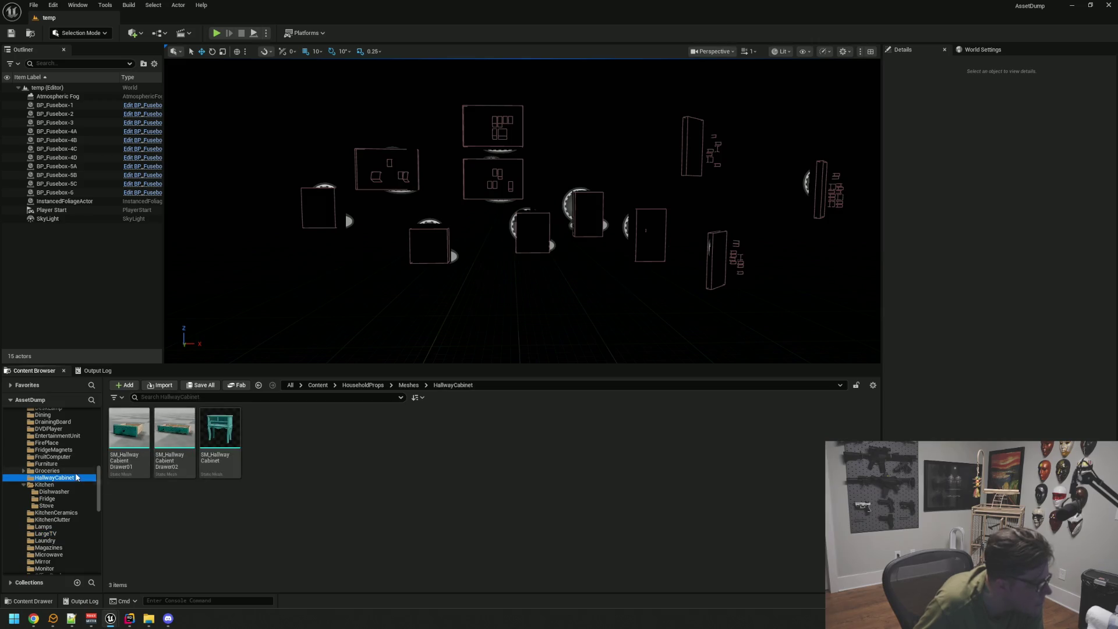
pyautogui.scroll(4, 75, 472)
pyautogui.scroll(3, 75, 472)
pyautogui.click(66, 435)
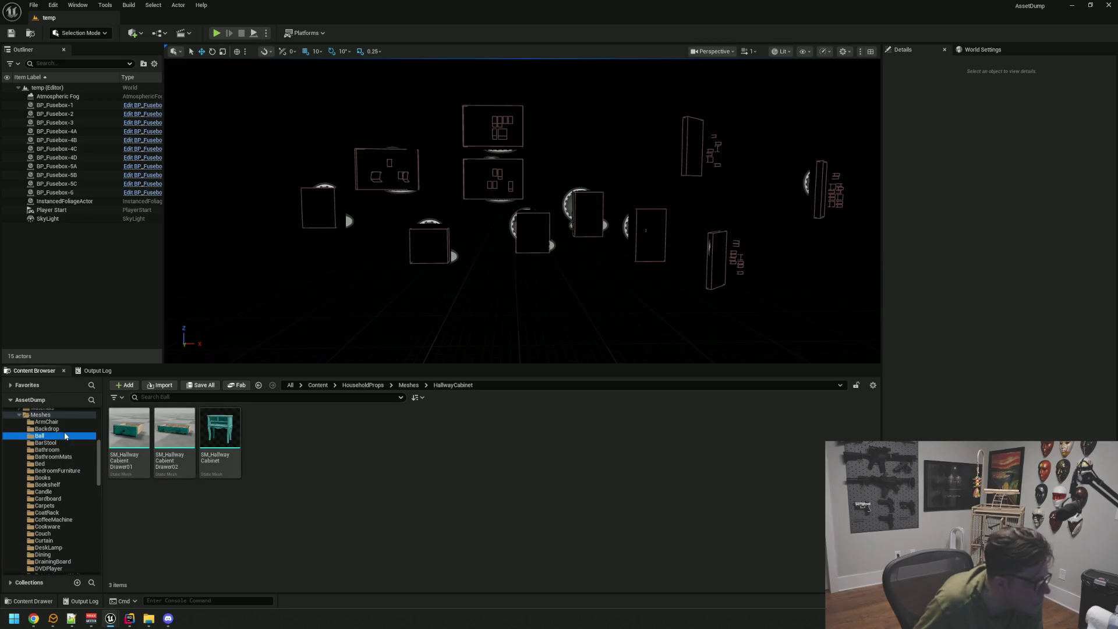
pyautogui.click(58, 442)
pyautogui.click(58, 450)
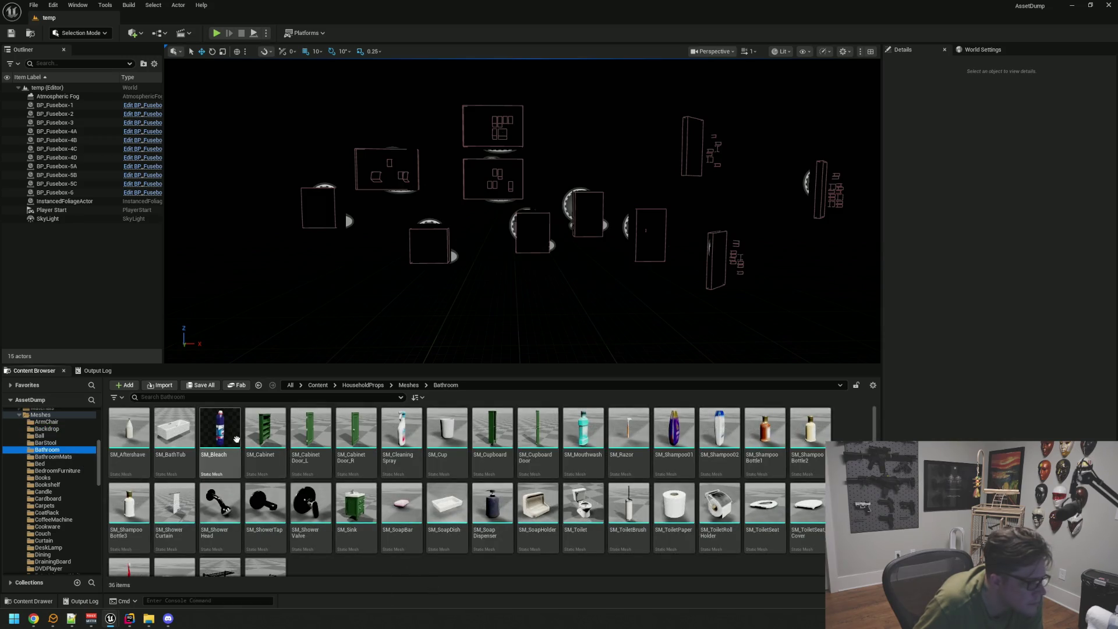
pyautogui.click(401, 426)
pyautogui.doubleClick(416, 415)
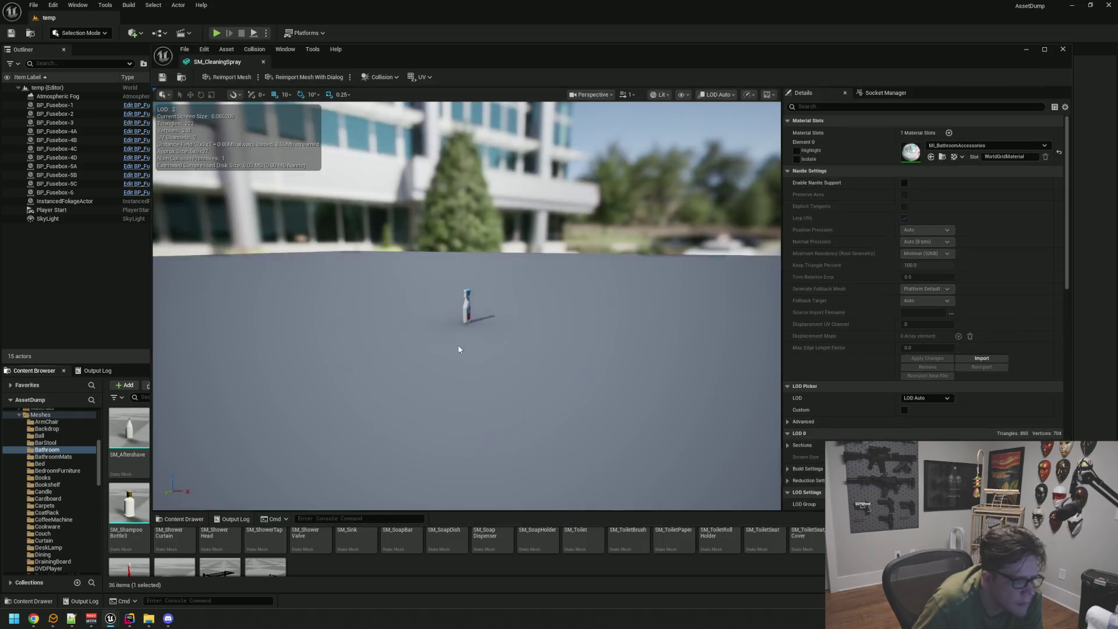
pyautogui.scroll(5, 470, 323)
pyautogui.scroll(-3, 439, 325)
pyautogui.scroll(-5, 439, 324)
pyautogui.scroll(10, 439, 325)
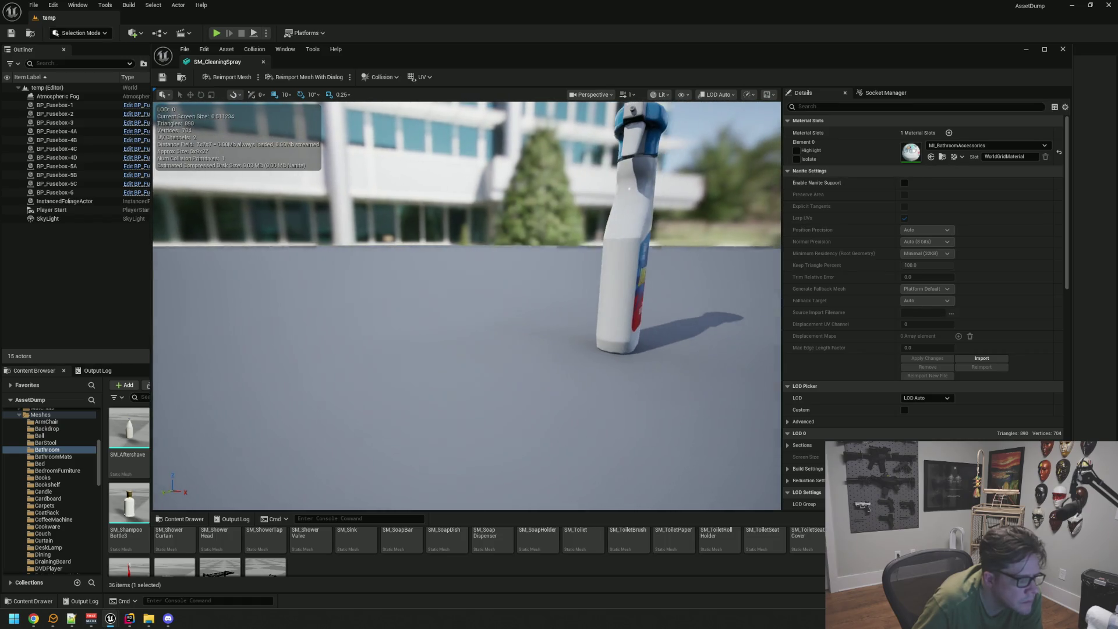
pyautogui.scroll(5, 409, 332)
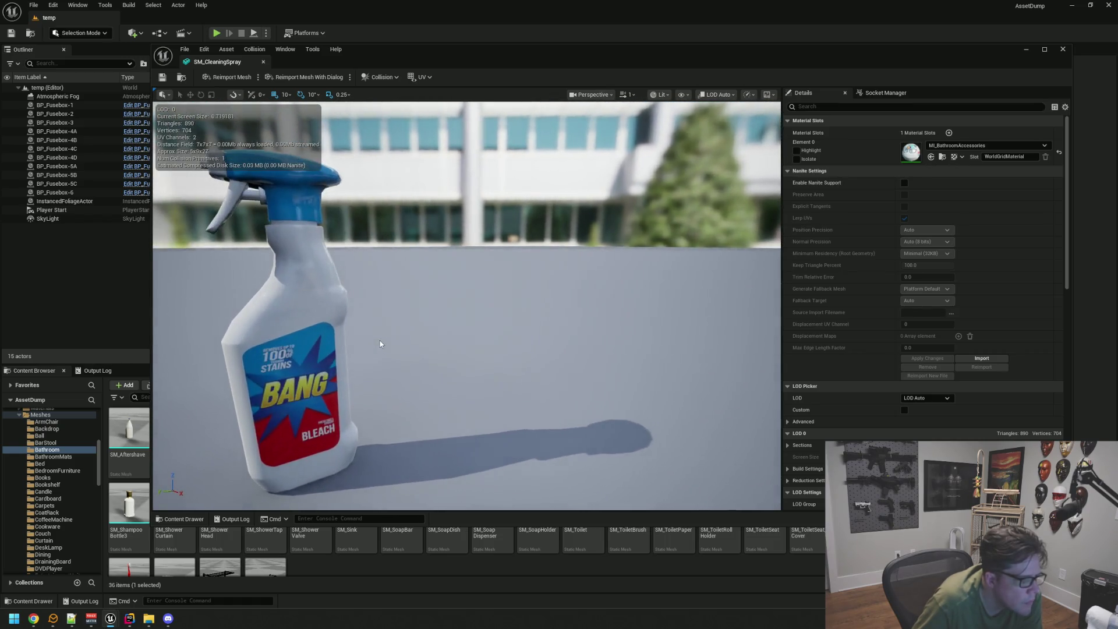
pyautogui.middleClick(248, 59)
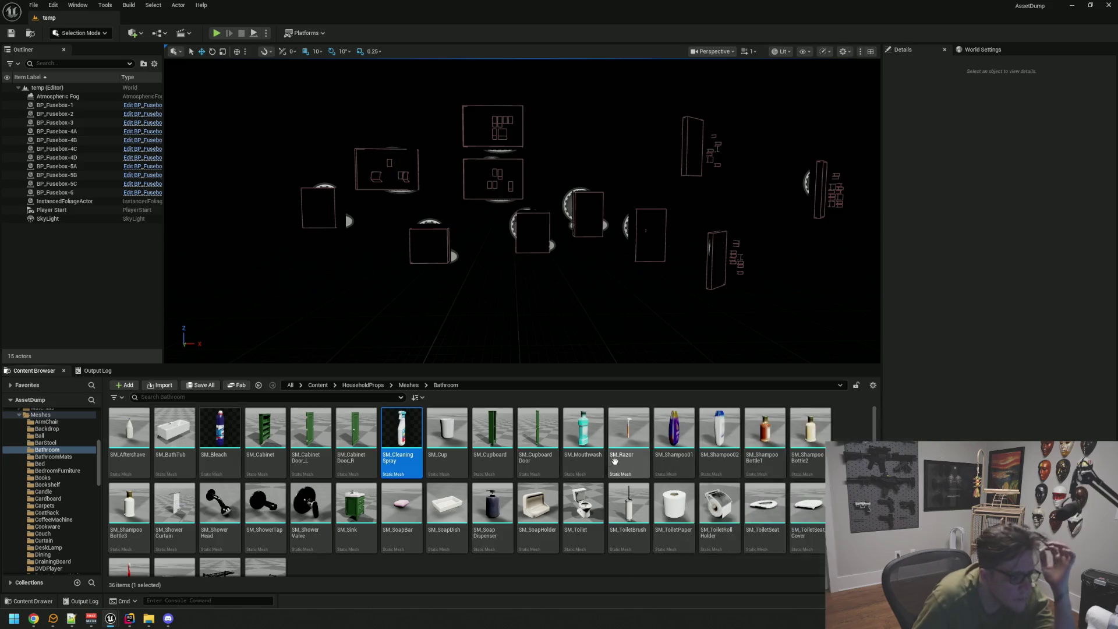
pyautogui.moveTo(676, 432)
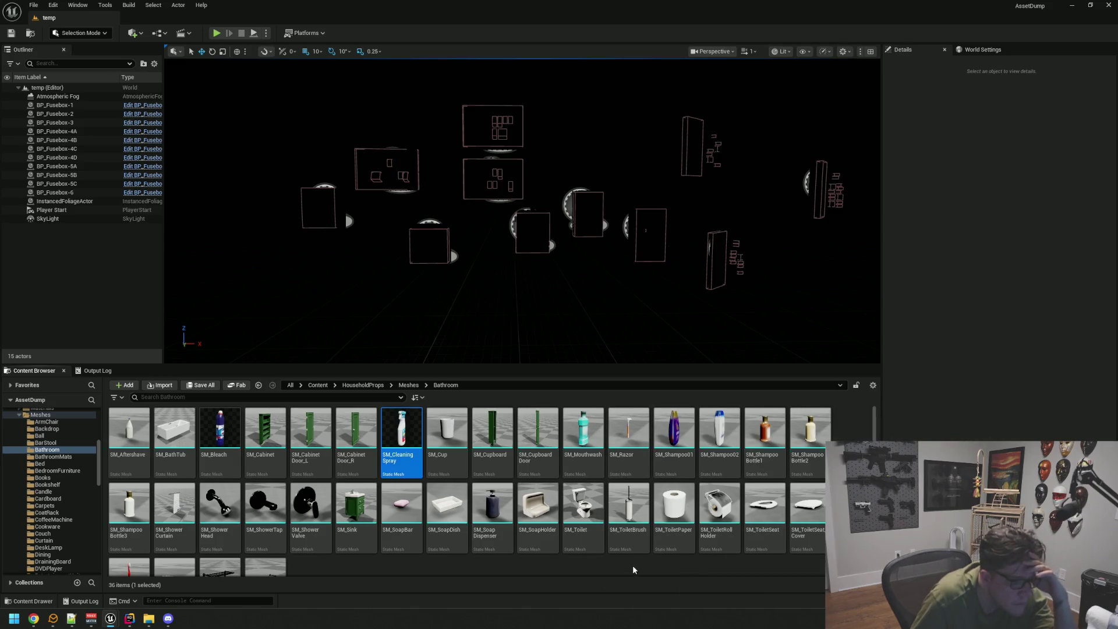
# Show the LP wall-frame meshes in VOL1_Wall_Decor/Meshes.
pyautogui.scroll(-2, 632, 567)
pyautogui.scroll(3, 444, 536)
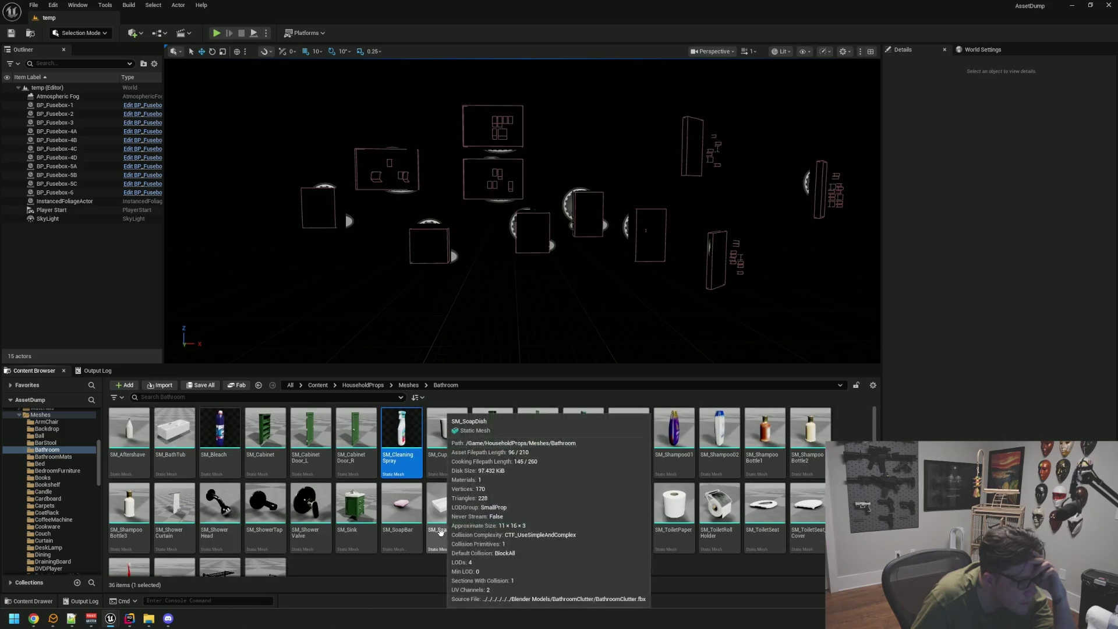
pyautogui.scroll(2, 83, 453)
pyautogui.scroll(1, 84, 453)
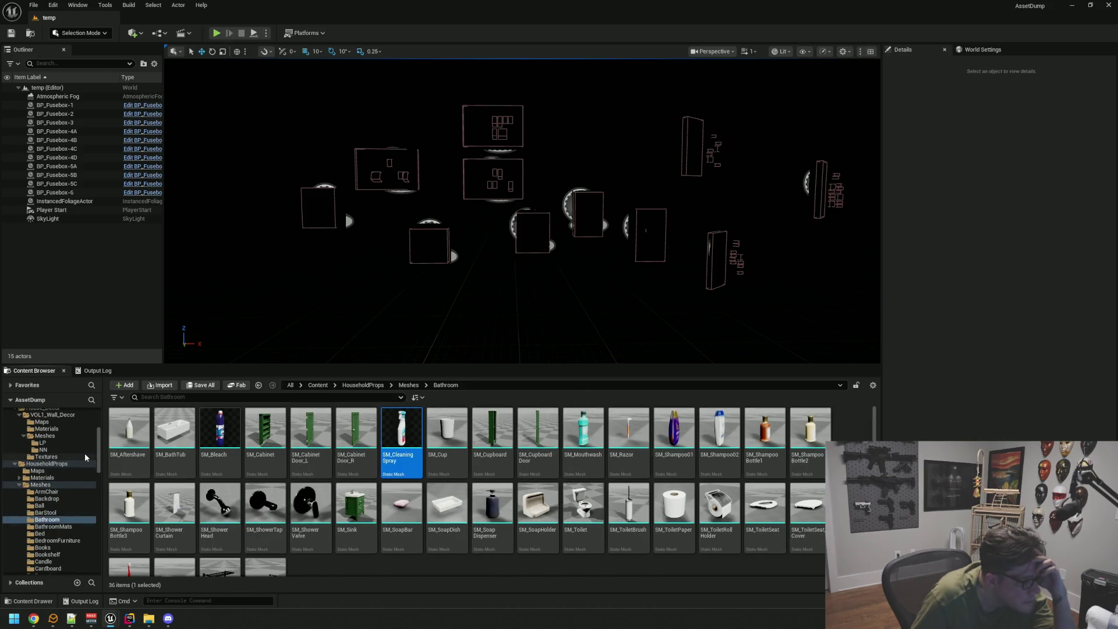
pyautogui.scroll(3, 79, 460)
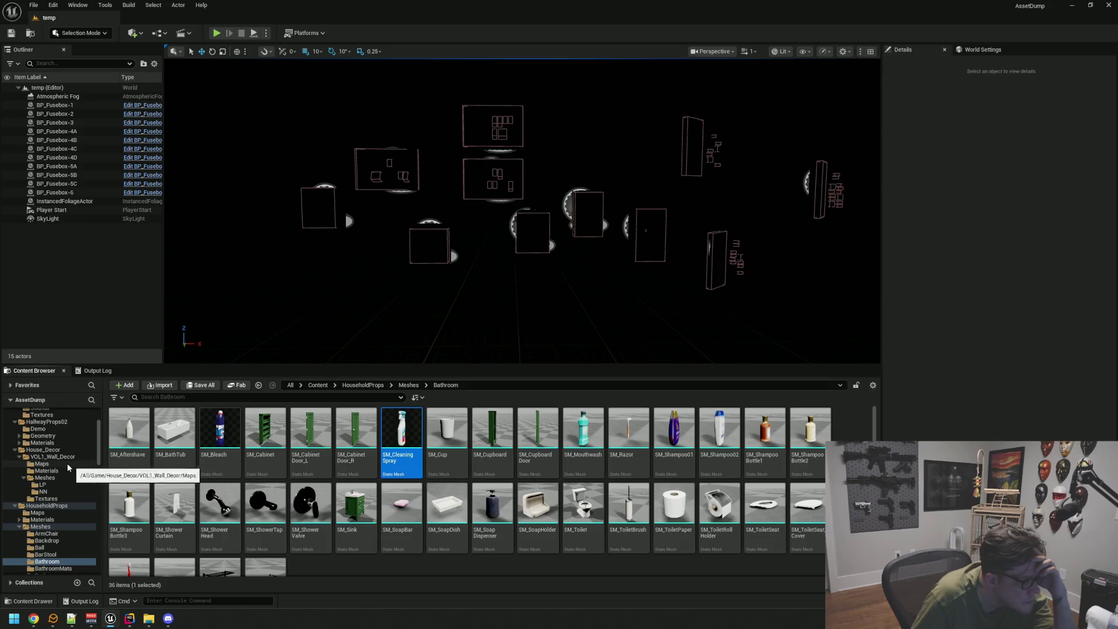
pyautogui.click(45, 478)
pyautogui.click(43, 484)
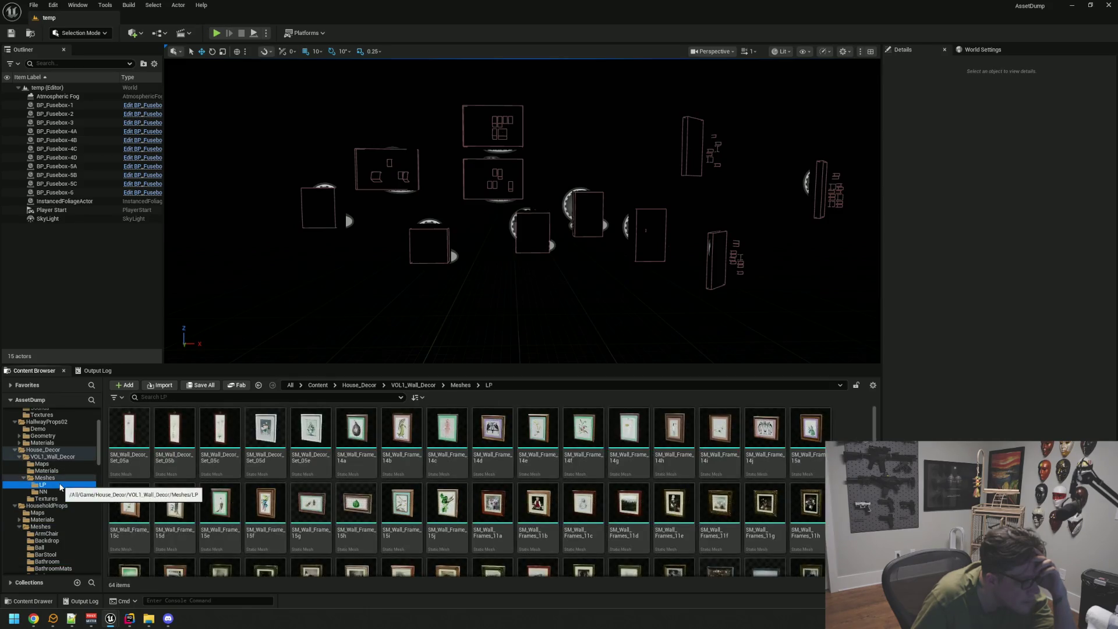
# Open the HallwayProps02 Geometry folder.
pyautogui.scroll(2, 53, 457)
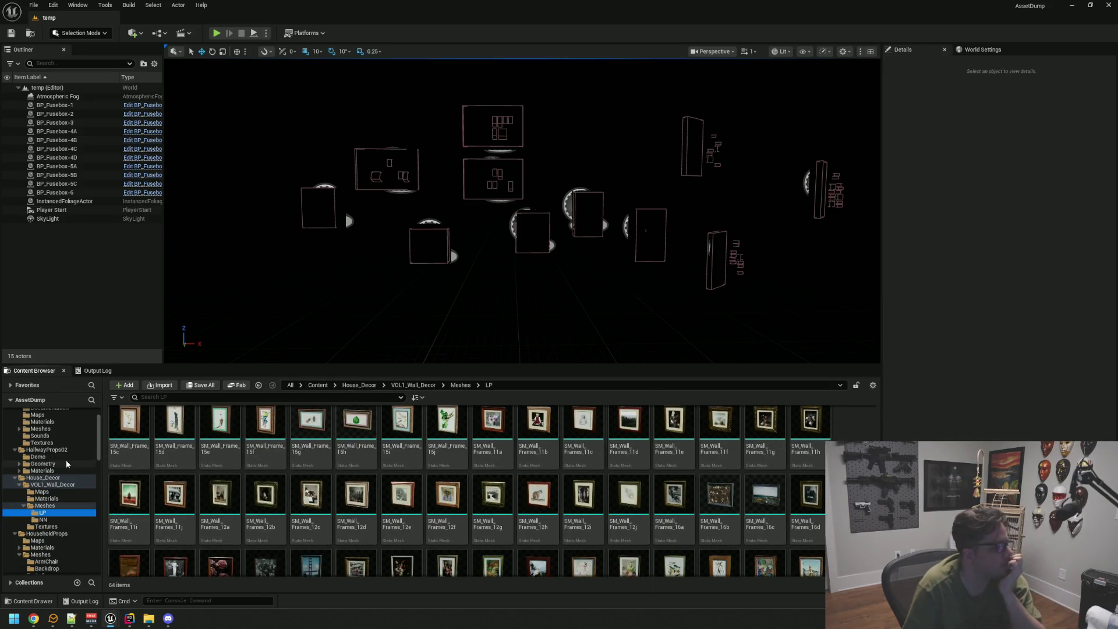
pyautogui.click(65, 463)
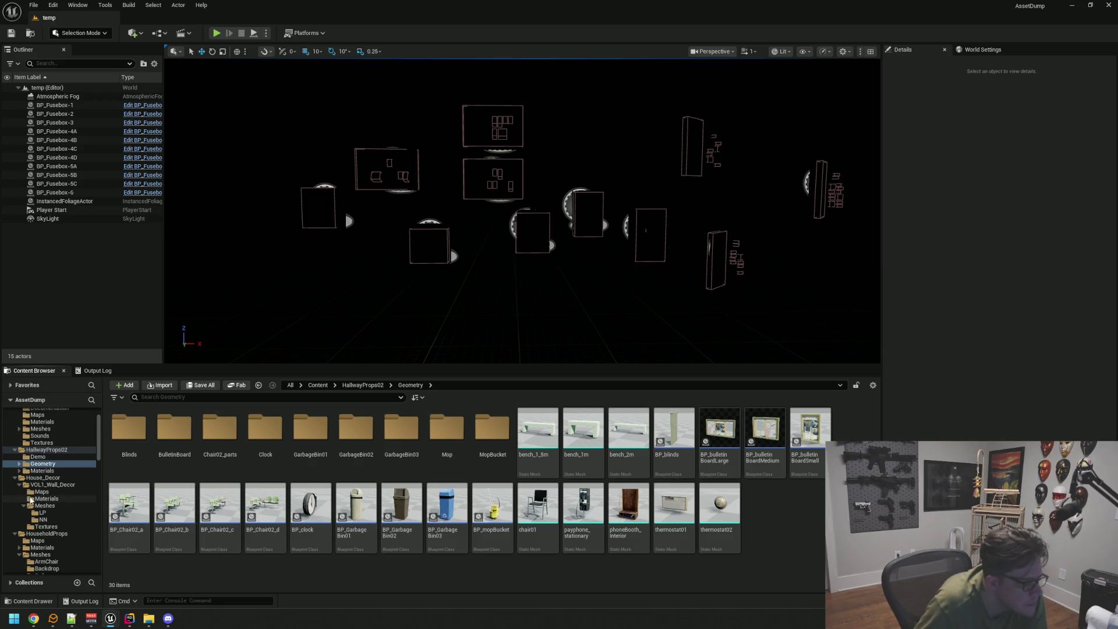
pyautogui.scroll(3, 31, 499)
pyautogui.scroll(-3, 71, 429)
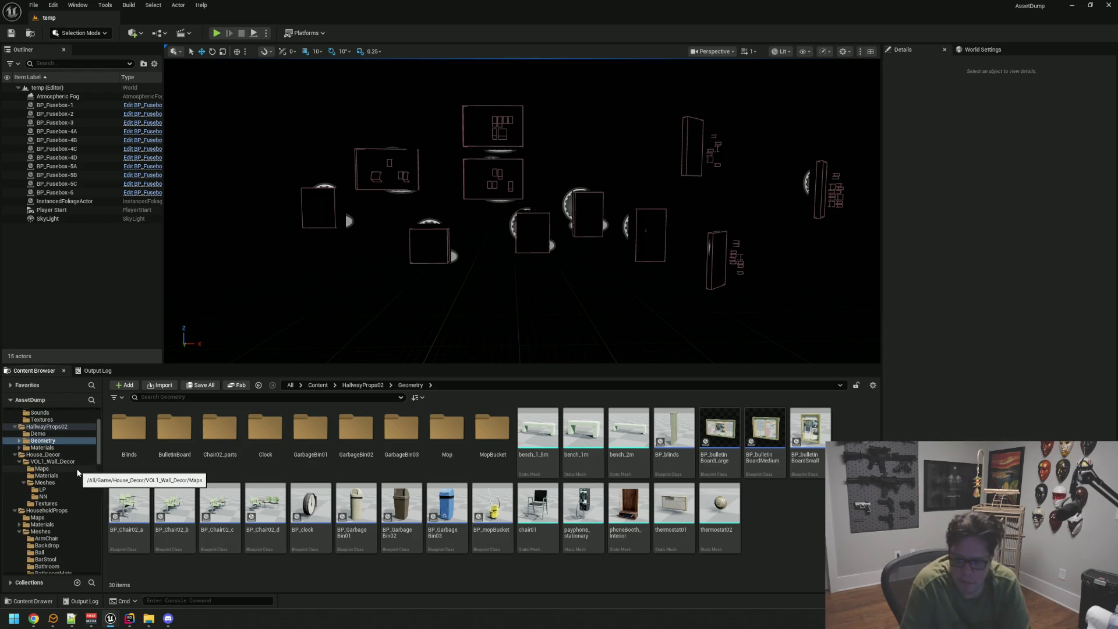
pyautogui.scroll(-2, 73, 484)
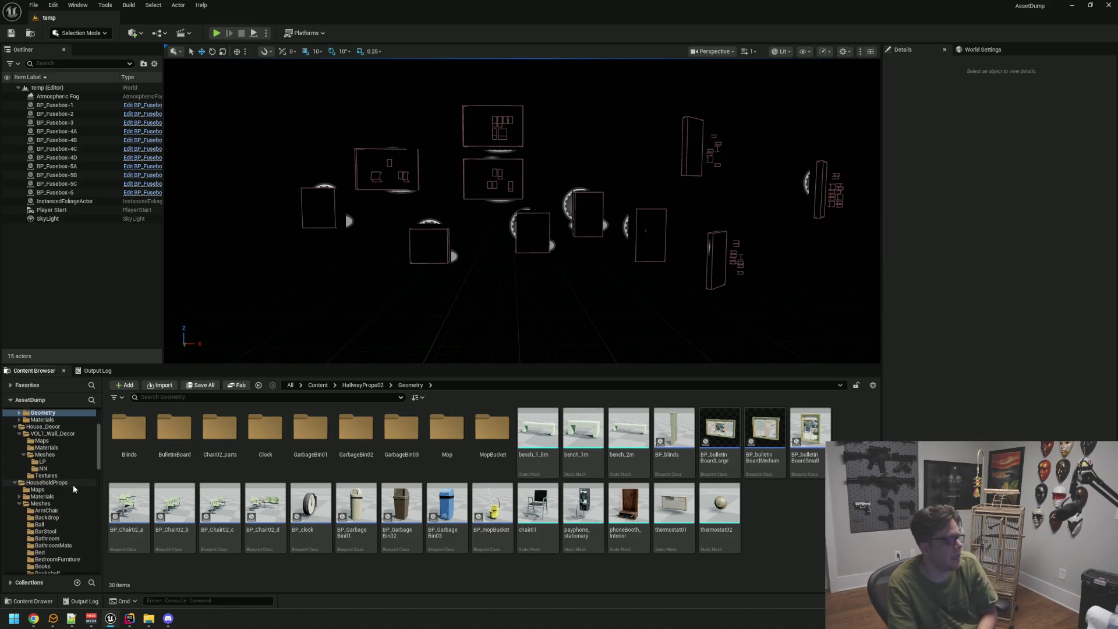
pyautogui.scroll(-1, 70, 483)
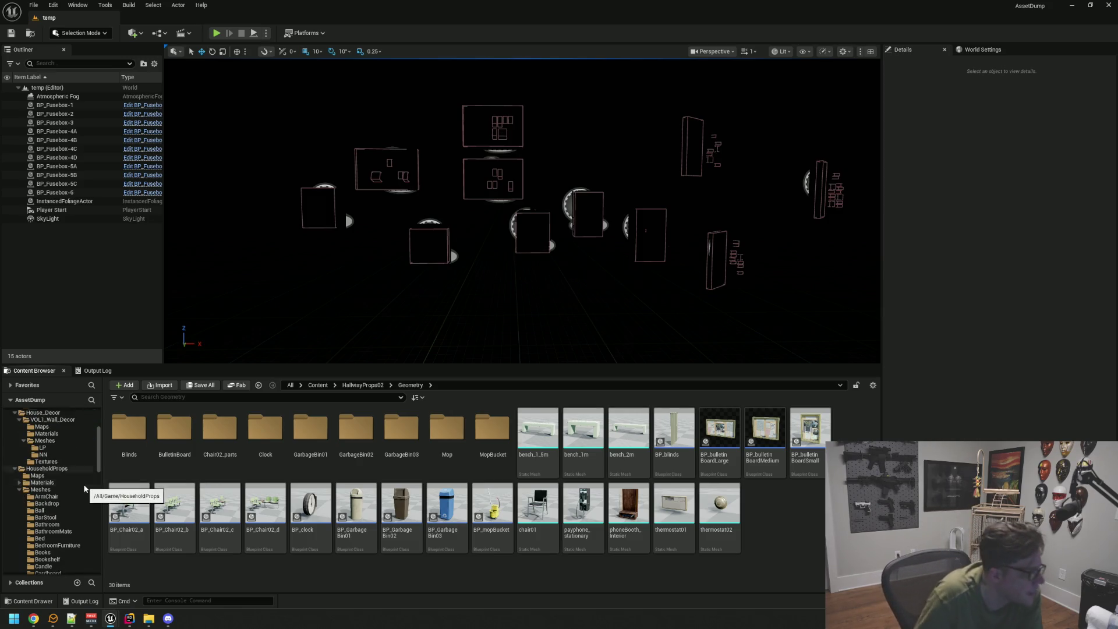
# List the HouseholdProps mesh folders, then minimize the asset-dump editor window.
pyautogui.click(41, 489)
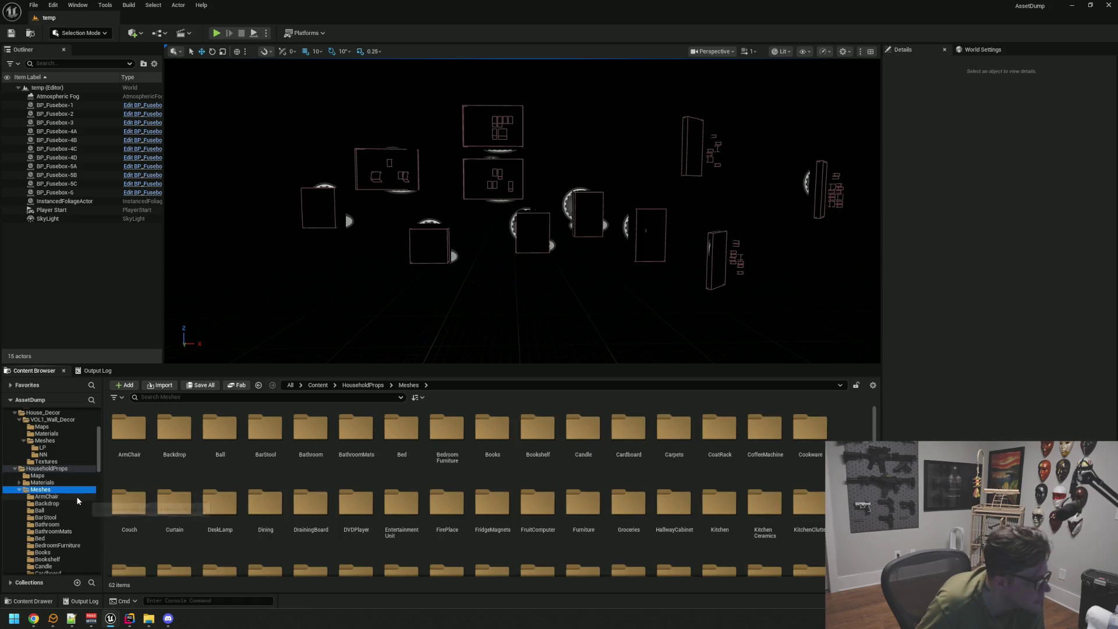
pyautogui.scroll(-15, 77, 499)
pyautogui.scroll(-11, 77, 500)
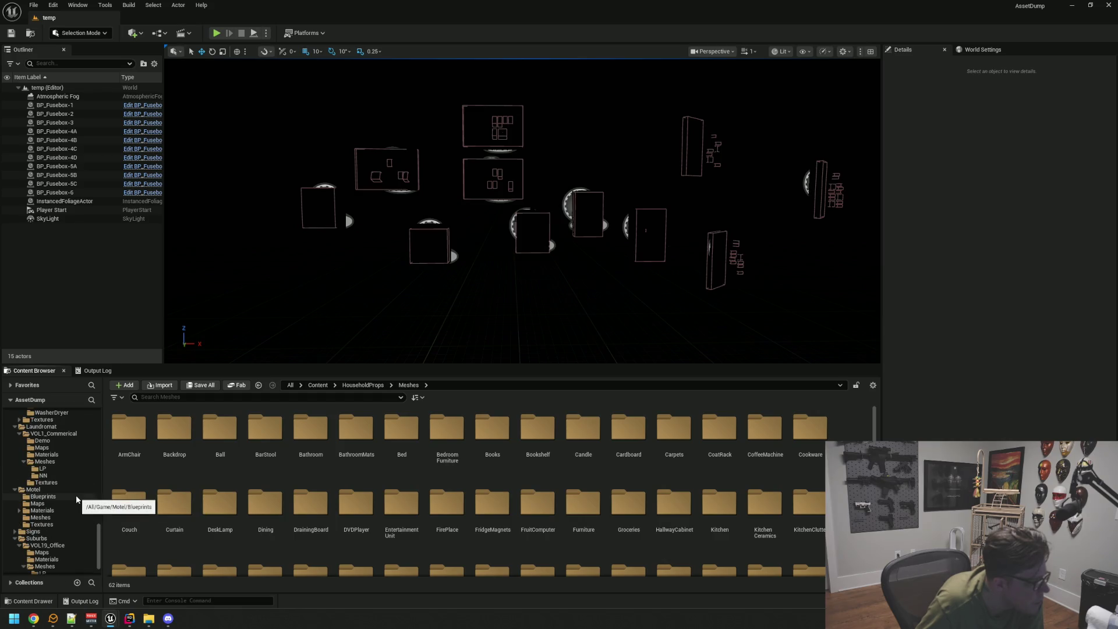
pyautogui.scroll(-2, 76, 499)
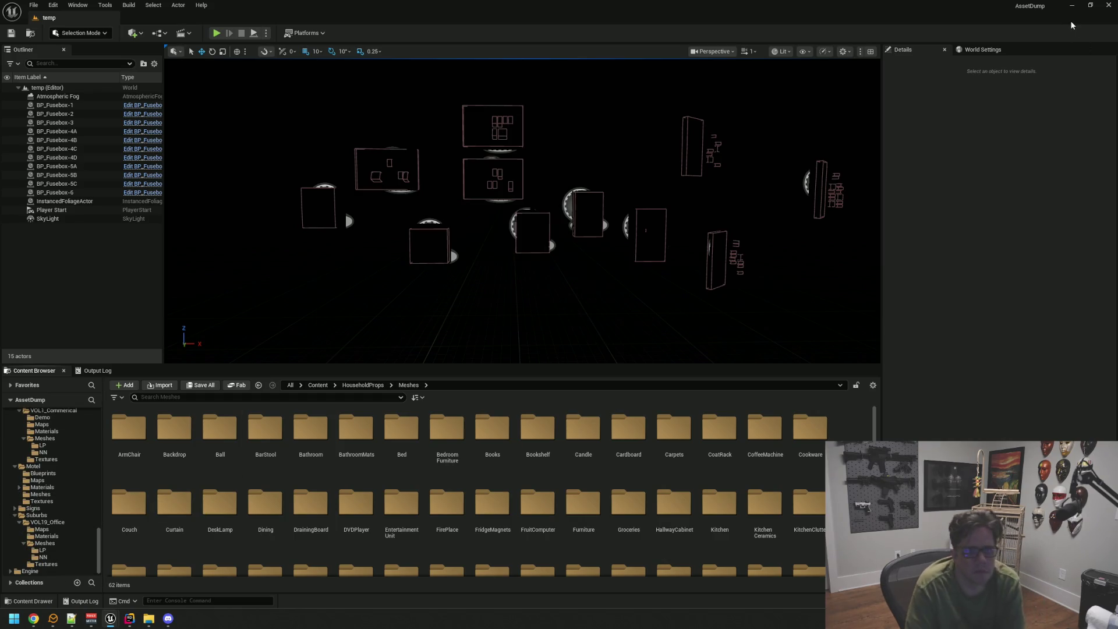
pyautogui.click(1072, 5)
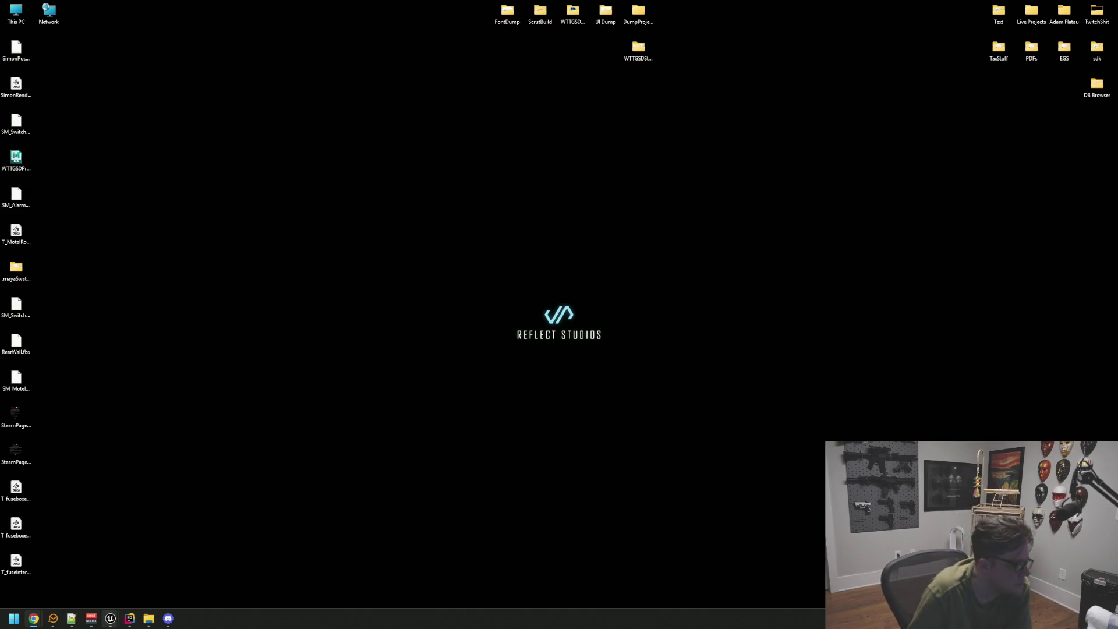
# Restore the Motel level editor and fly the view to the water heater room by the washers.
pyautogui.click(111, 619)
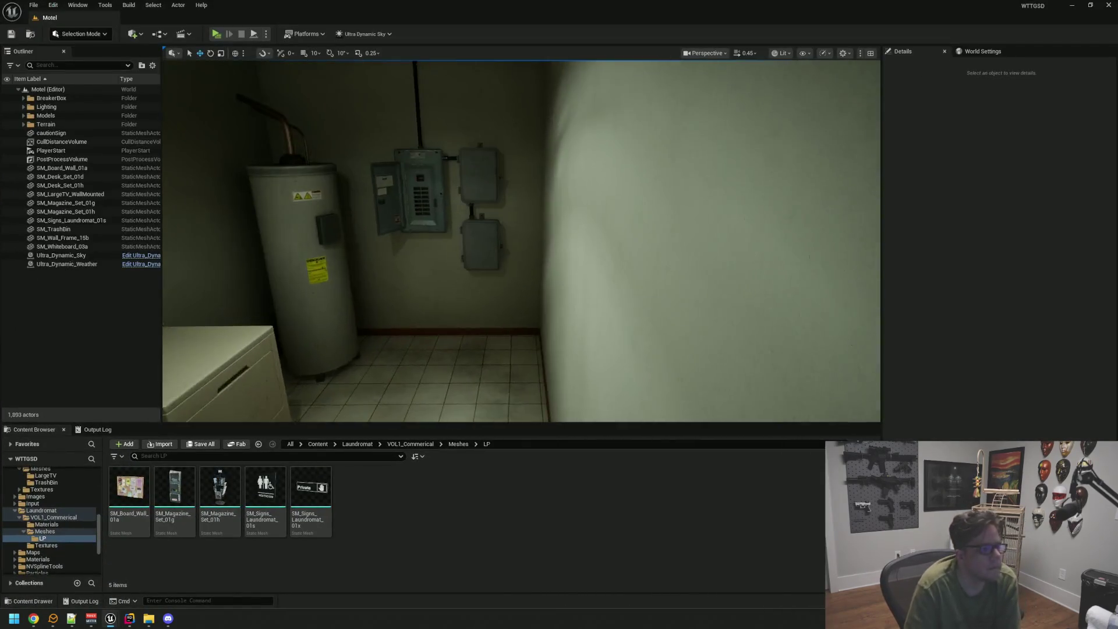
pyautogui.moveTo(484, 282)
pyautogui.mouseDown()
pyautogui.moveTo(484, 302)
pyautogui.moveTo(484, 281)
pyautogui.moveTo(452, 297)
pyautogui.moveTo(486, 268)
pyautogui.moveTo(479, 274)
pyautogui.moveTo(513, 275)
pyautogui.moveTo(442, 277)
pyautogui.mouseUp()
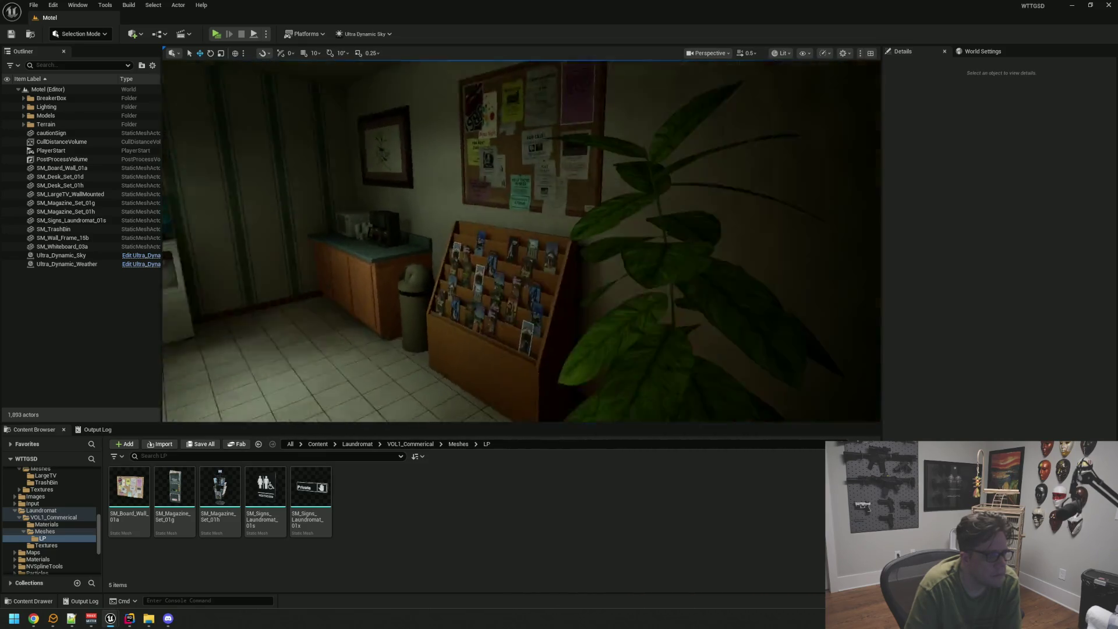
pyautogui.press('1')
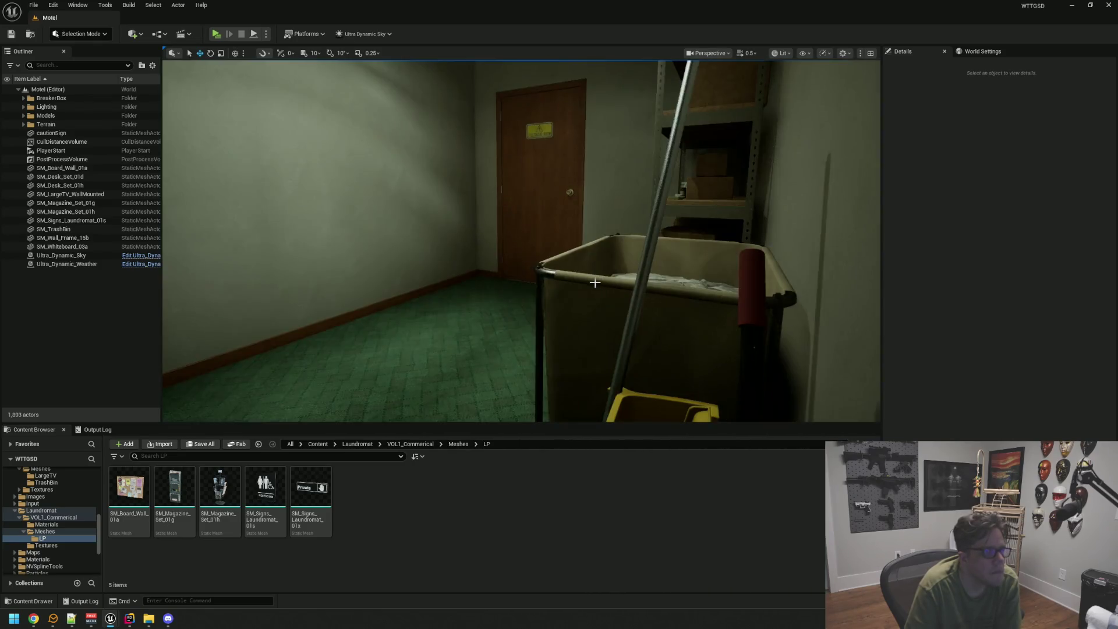
pyautogui.scroll(1, 568, 280)
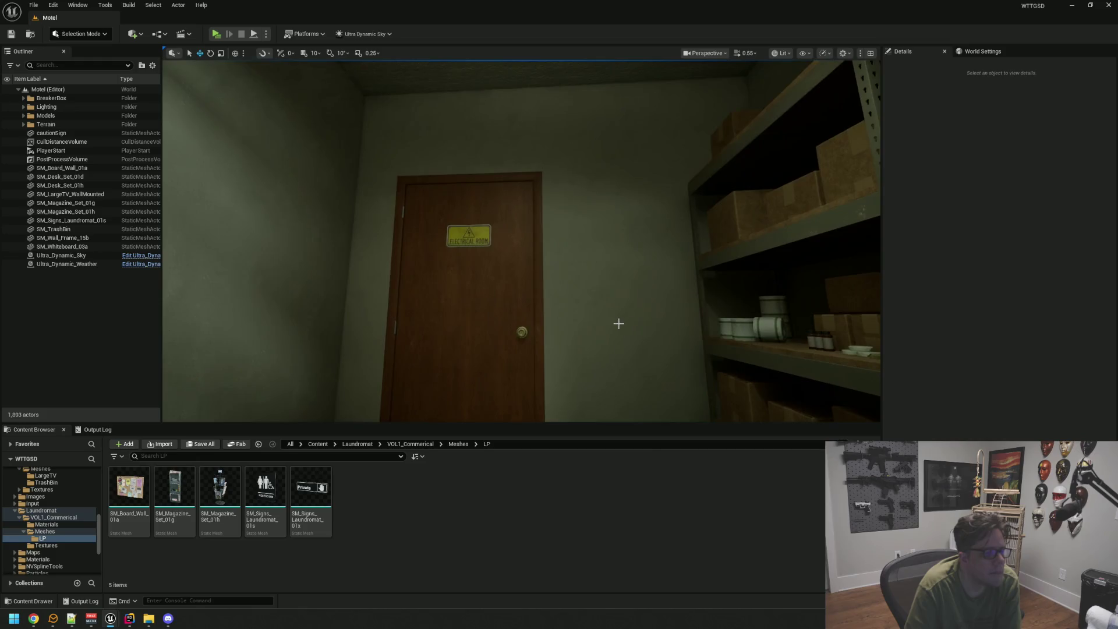
pyautogui.press('2')
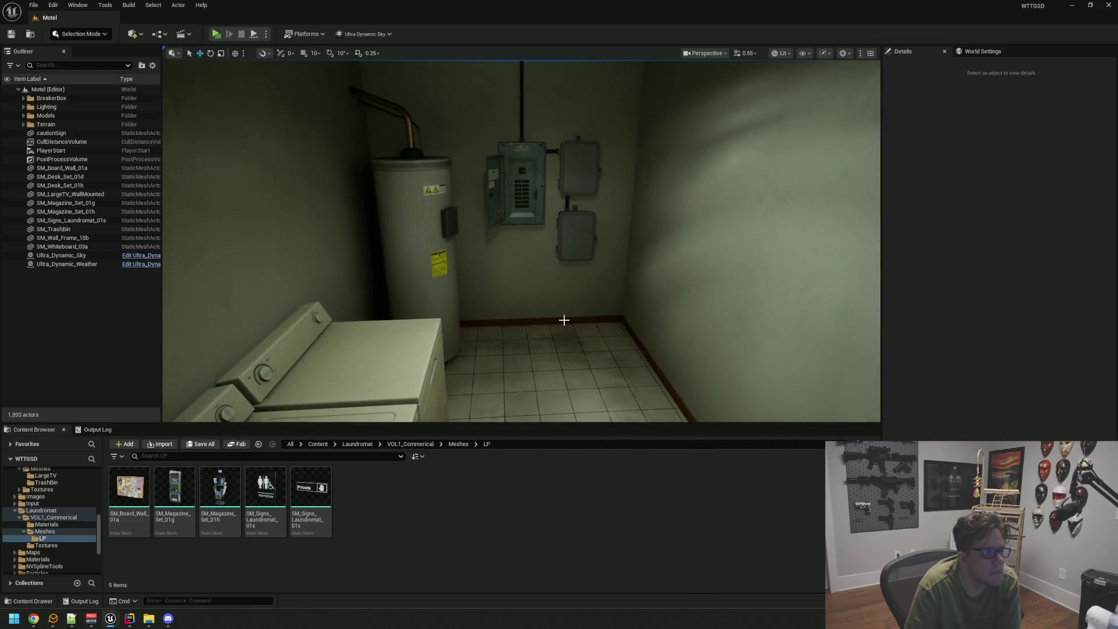
pyautogui.press('s')
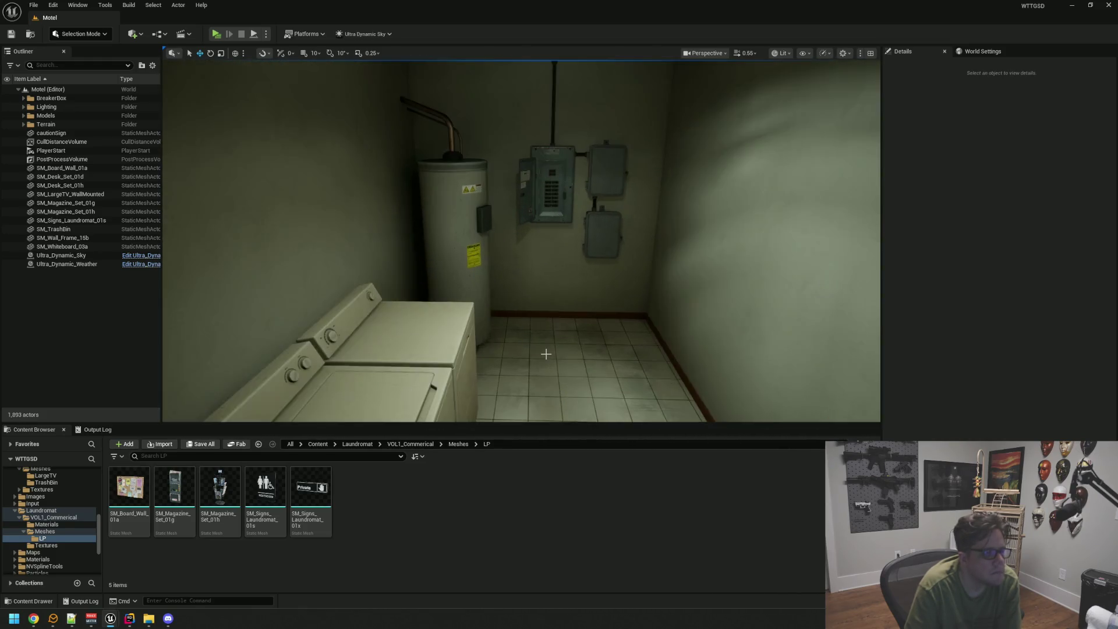
pyautogui.press('w')
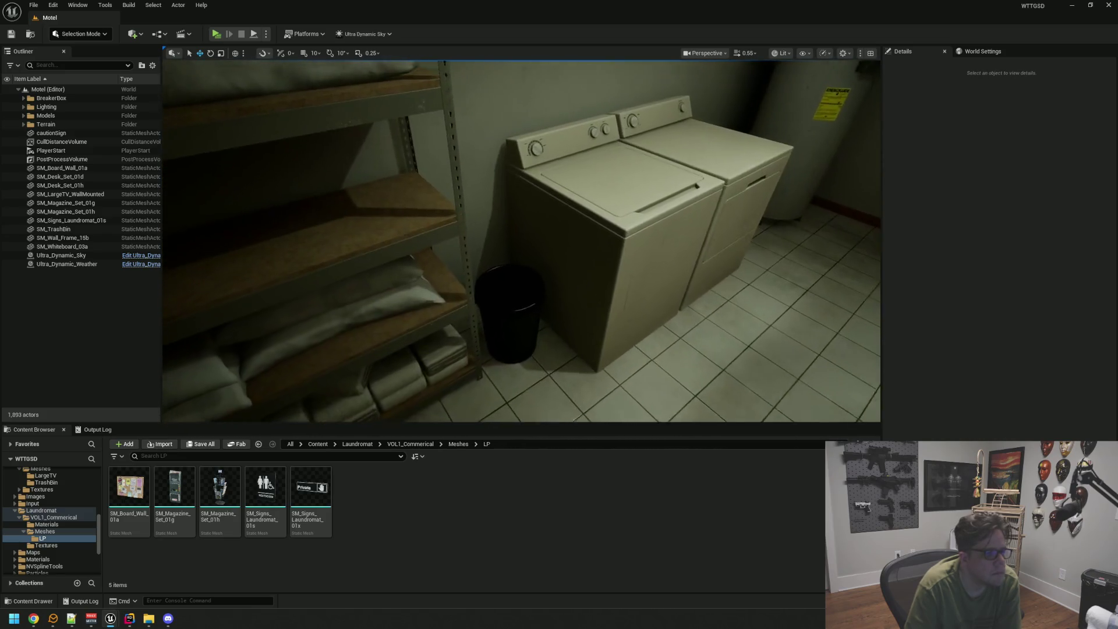
# Turn toward the breaker box, select the closet wall light switch and uncheck Is On.
pyautogui.moveTo(446, 311); pyautogui.dragTo(303, 311)
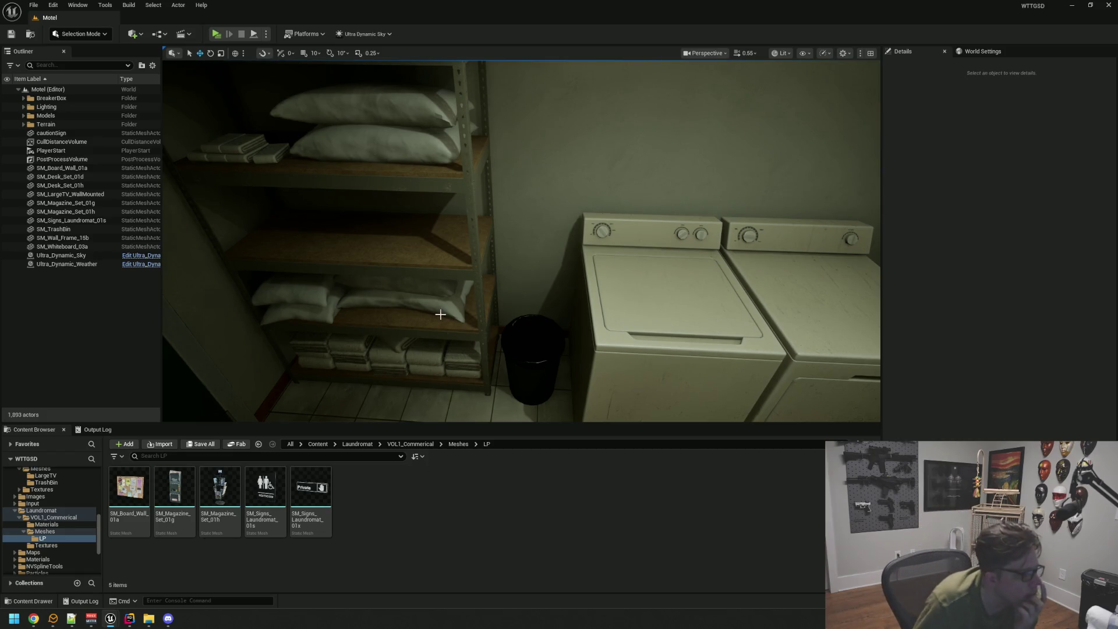
pyautogui.moveTo(441, 283)
pyautogui.mouseDown()
pyautogui.moveTo(396, 251)
pyautogui.moveTo(403, 221)
pyautogui.mouseUp()
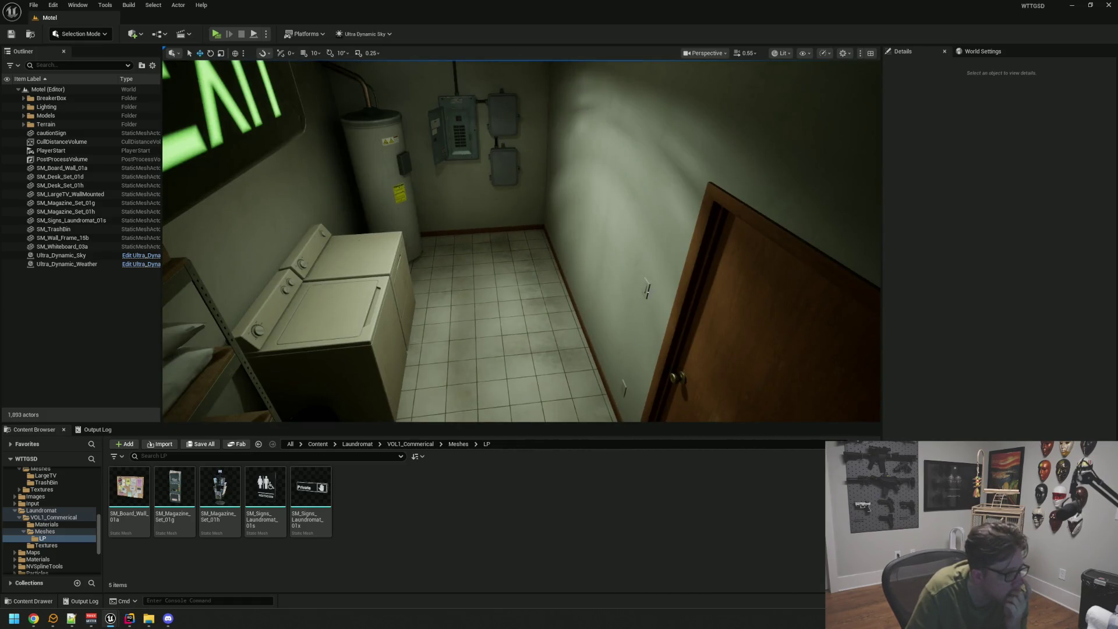
pyautogui.click(644, 288)
pyautogui.click(983, 296)
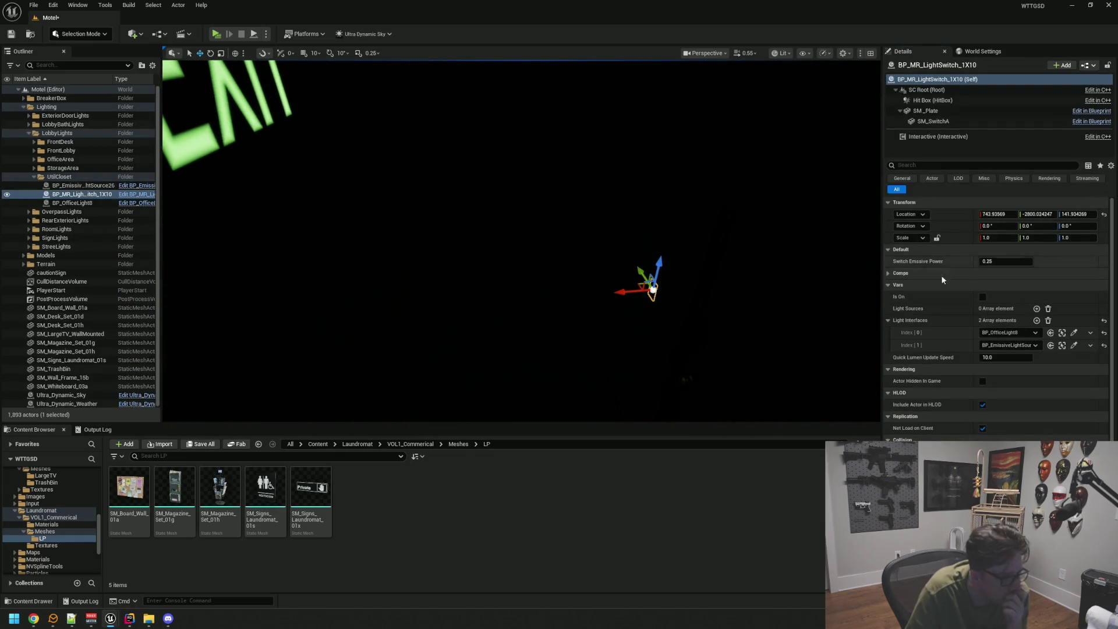
# Re-check Is On for the closet light switch and collapse UtilCloset and LobbyLights in the Outliner.
pyautogui.click(982, 296)
pyautogui.moveTo(608, 249); pyautogui.dragTo(582, 279)
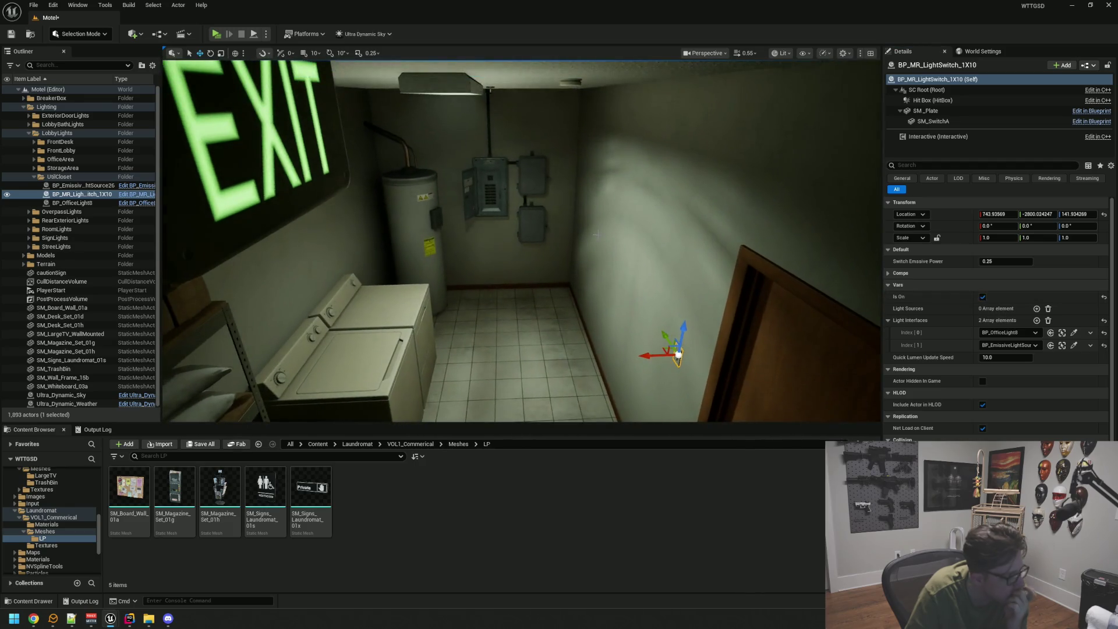
pyautogui.click(33, 177)
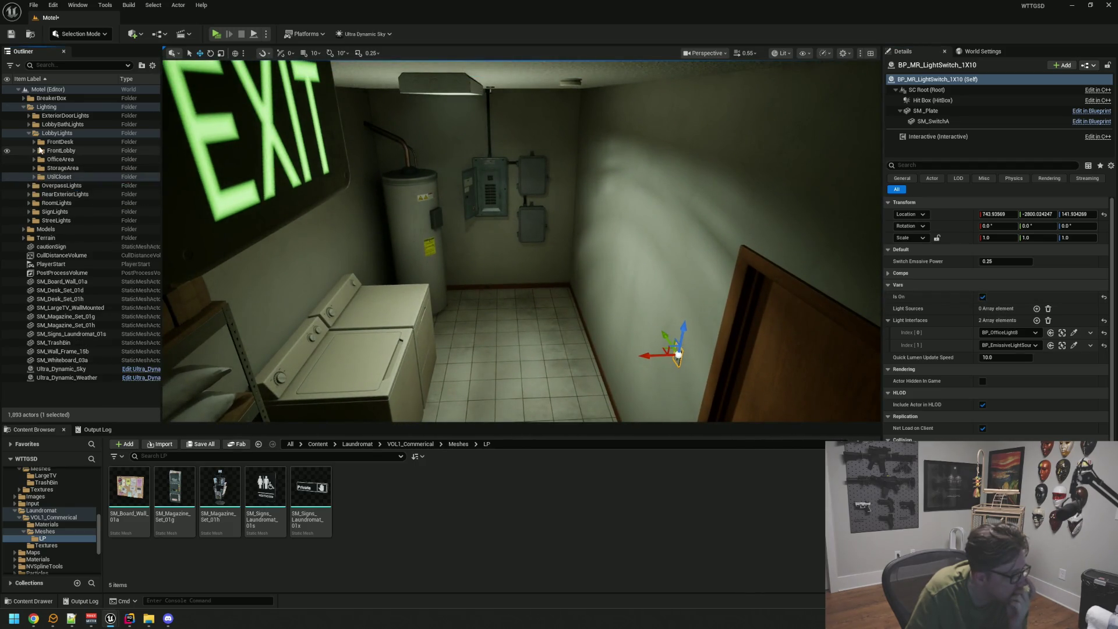
pyautogui.click(56, 132)
pyautogui.click(28, 132)
# Clear the selection and move the view into the closet toward the washers and pillow shelf.
pyautogui.click(85, 324)
pyautogui.click(76, 349)
pyautogui.scroll(5, 571, 247)
pyautogui.moveTo(570, 248); pyautogui.dragTo(569, 230)
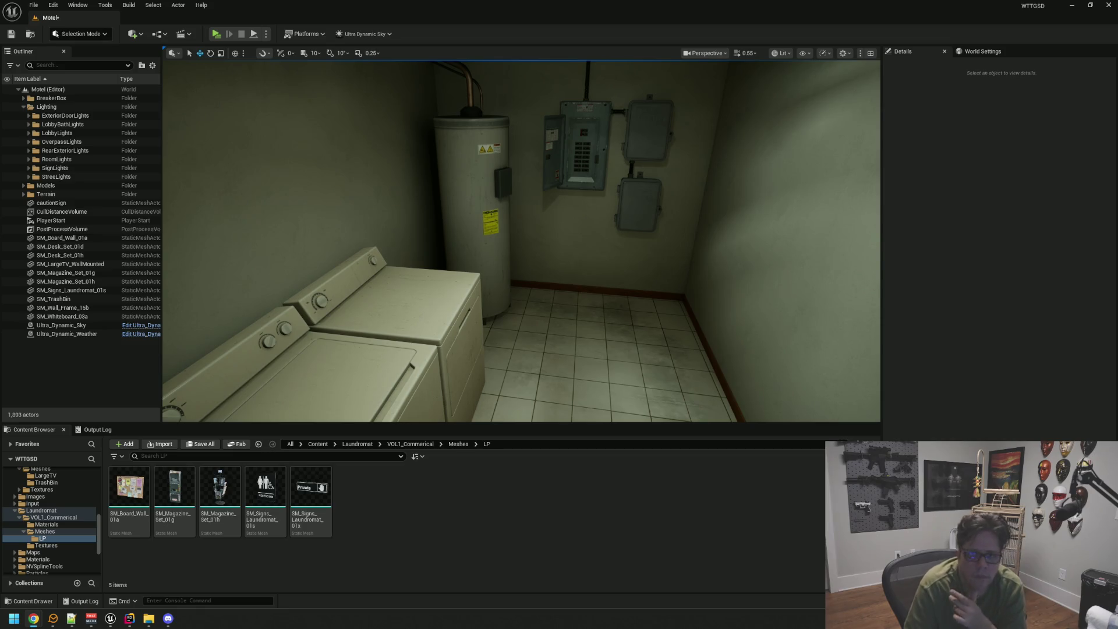
pyautogui.moveTo(680, 186)
pyautogui.mouseDown()
pyautogui.moveTo(523, 192)
pyautogui.moveTo(644, 237)
pyautogui.mouseUp()
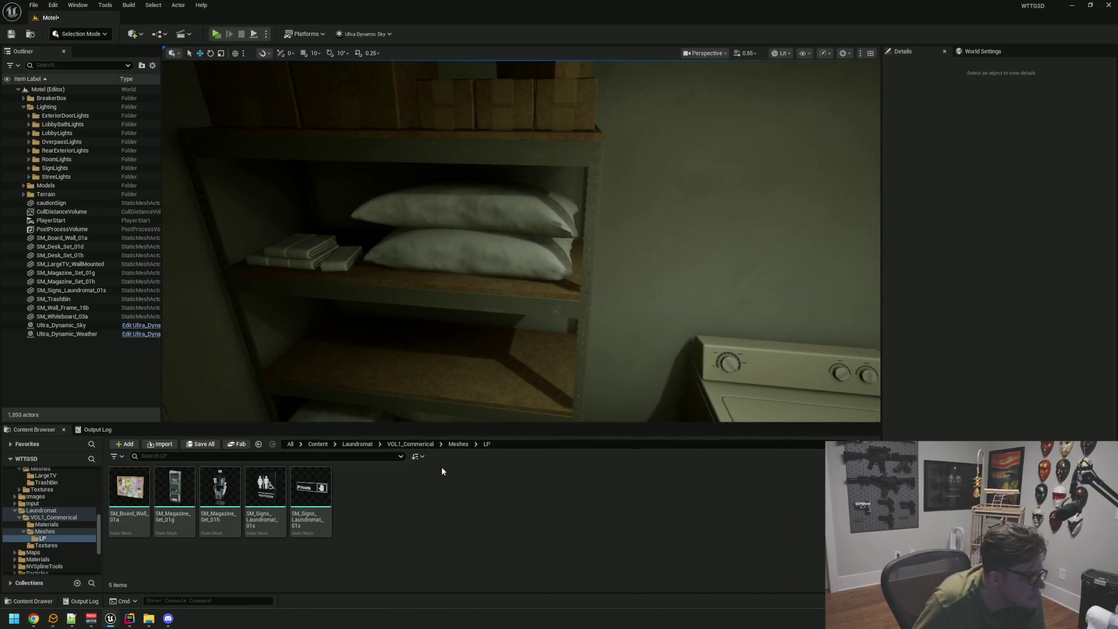
# Show the contents of the Particles folder in the Content Browser.
pyautogui.scroll(-2, 93, 502)
pyautogui.click(37, 545)
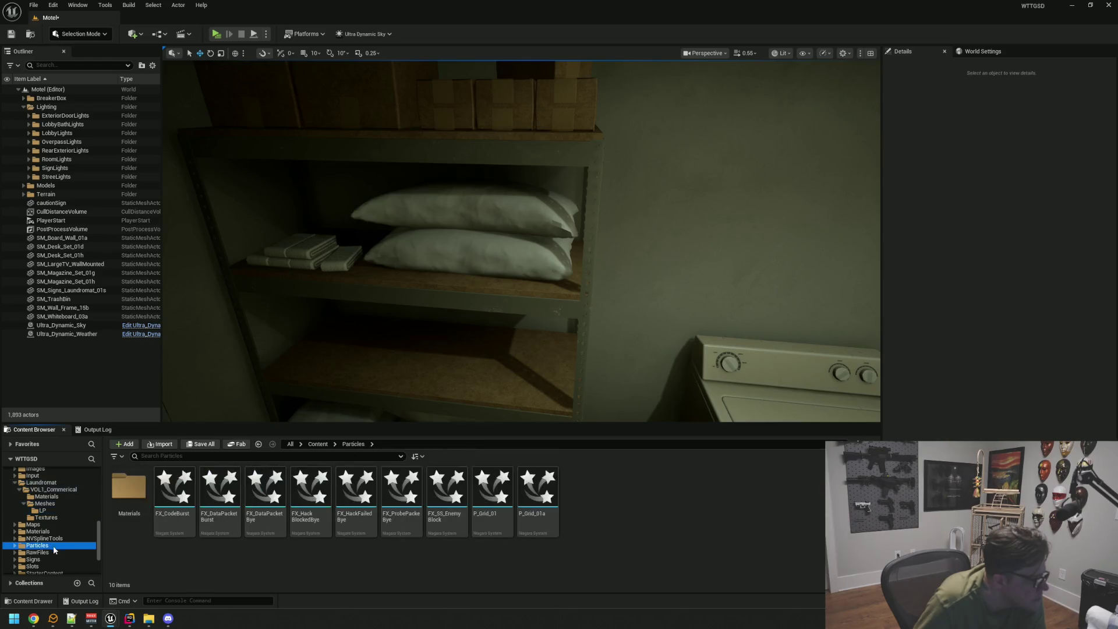
pyautogui.scroll(-4, 57, 553)
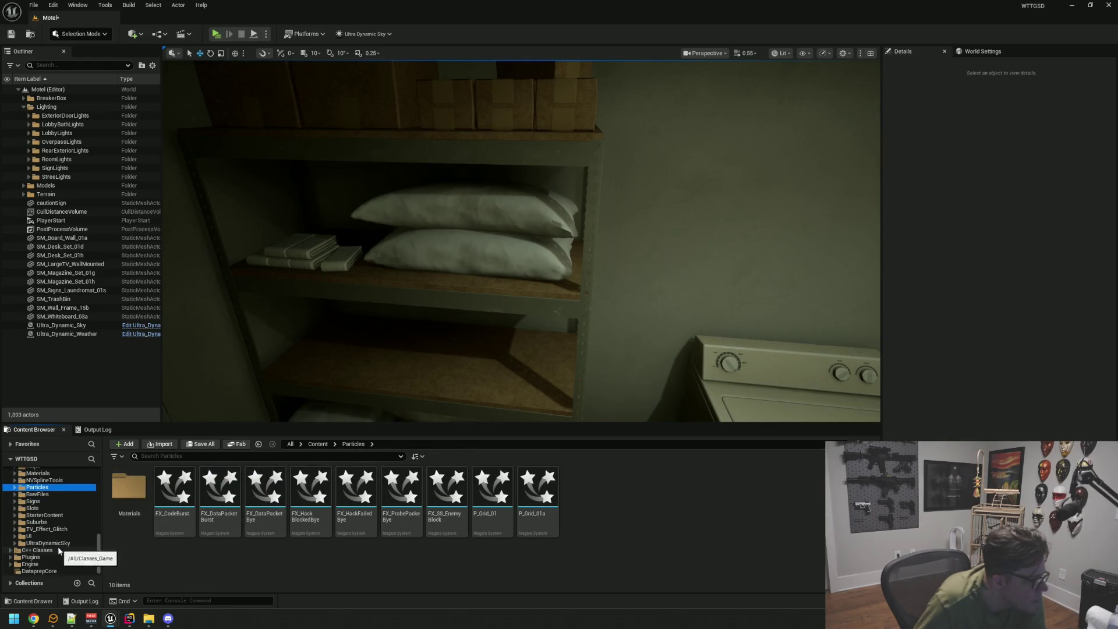
pyautogui.scroll(6, 59, 538)
# Open FuseBox Materials, then Meshes to list 19 fuse box meshes, and minimise the temp editor.
pyautogui.click(43, 522)
pyautogui.click(42, 529)
pyautogui.click(53, 536)
pyautogui.click(53, 543)
pyautogui.click(53, 537)
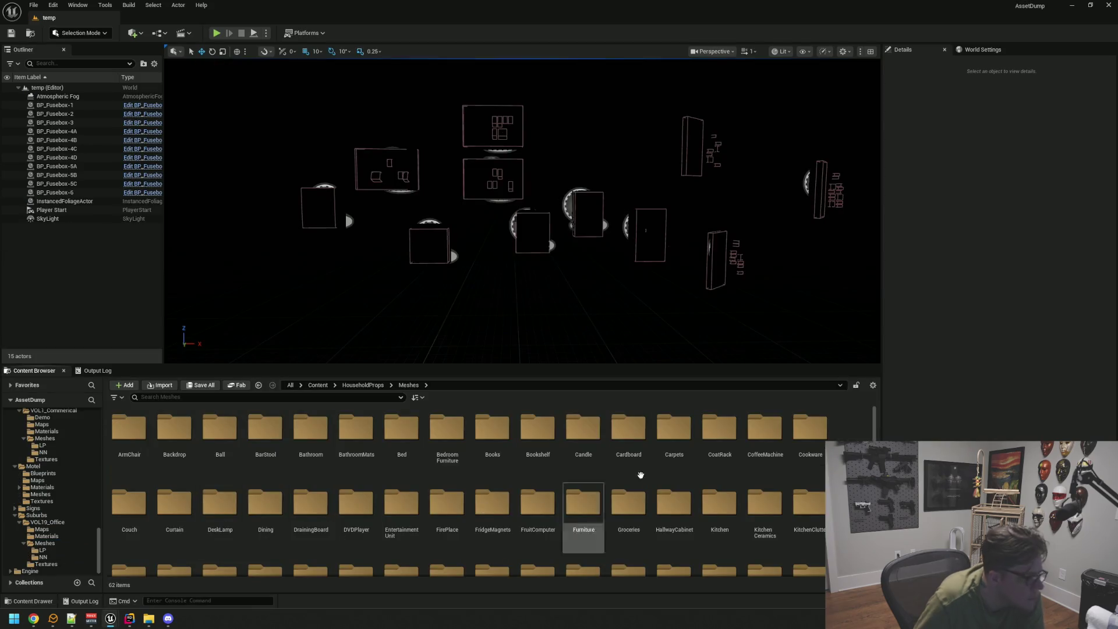
pyautogui.click(1094, 90)
pyautogui.click(1072, 6)
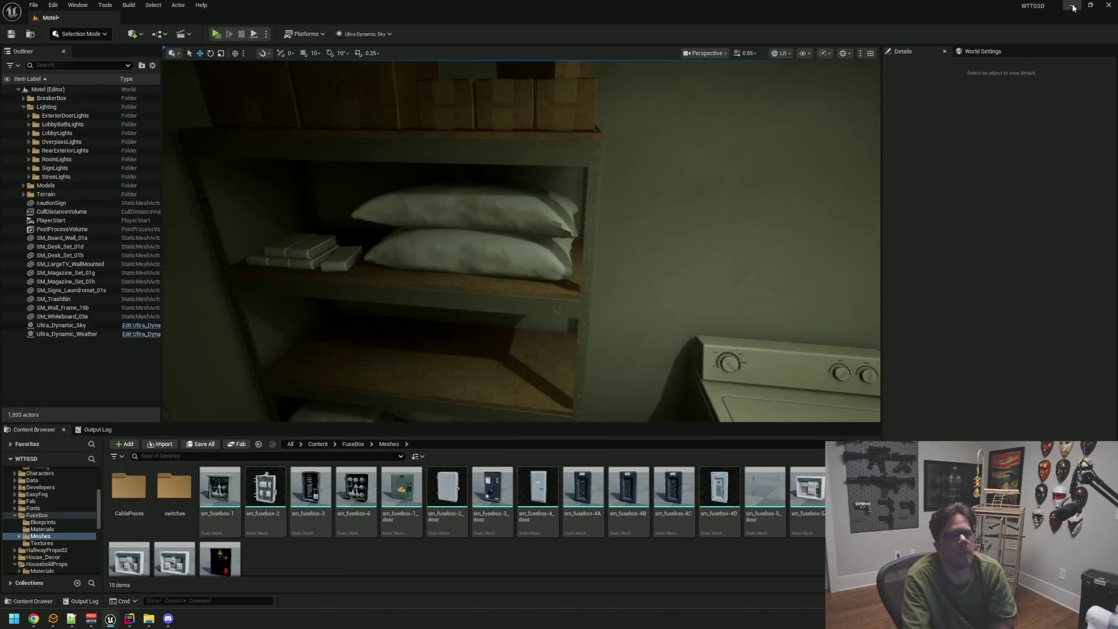
# Minimise the Motel editor, open the launcher Library and filter Fab My Library to 3D assets.
pyautogui.click(1072, 5)
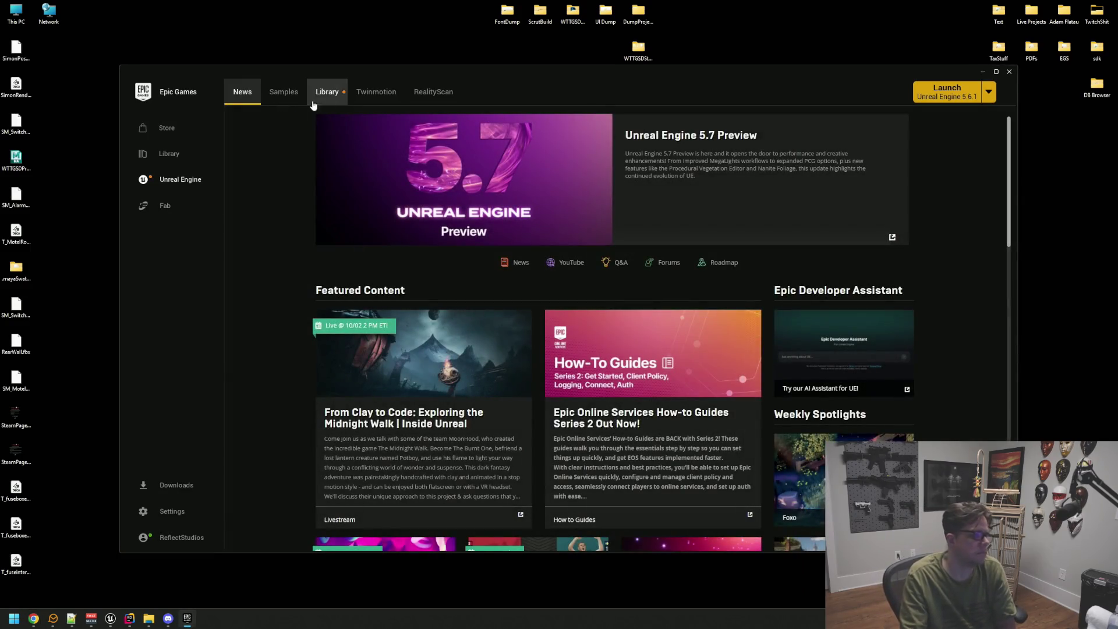
pyautogui.click(327, 91)
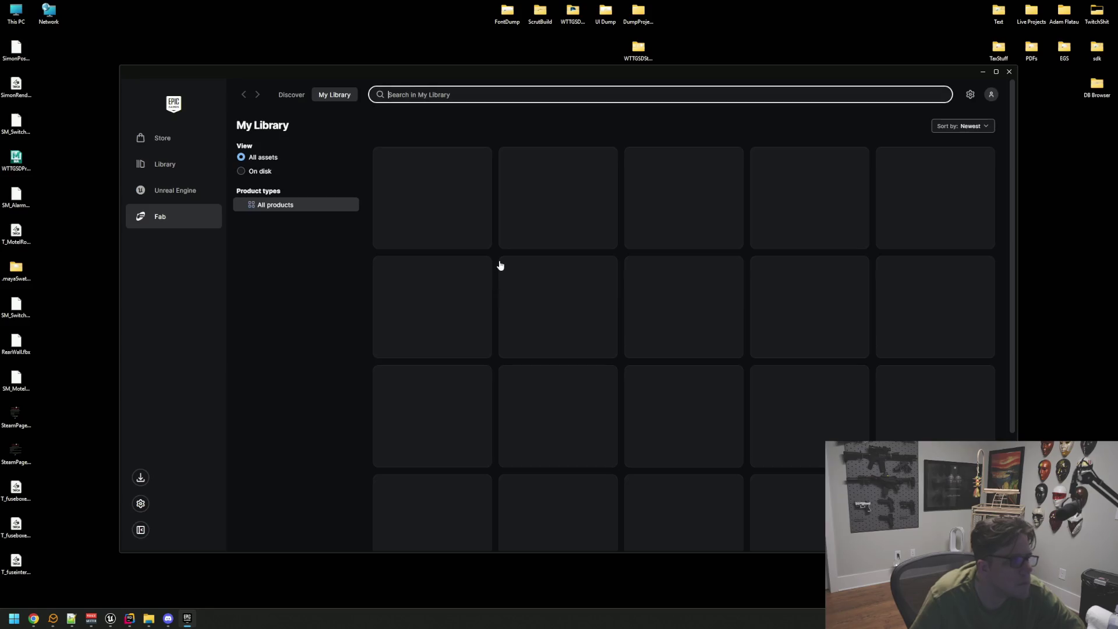
pyautogui.click(312, 232)
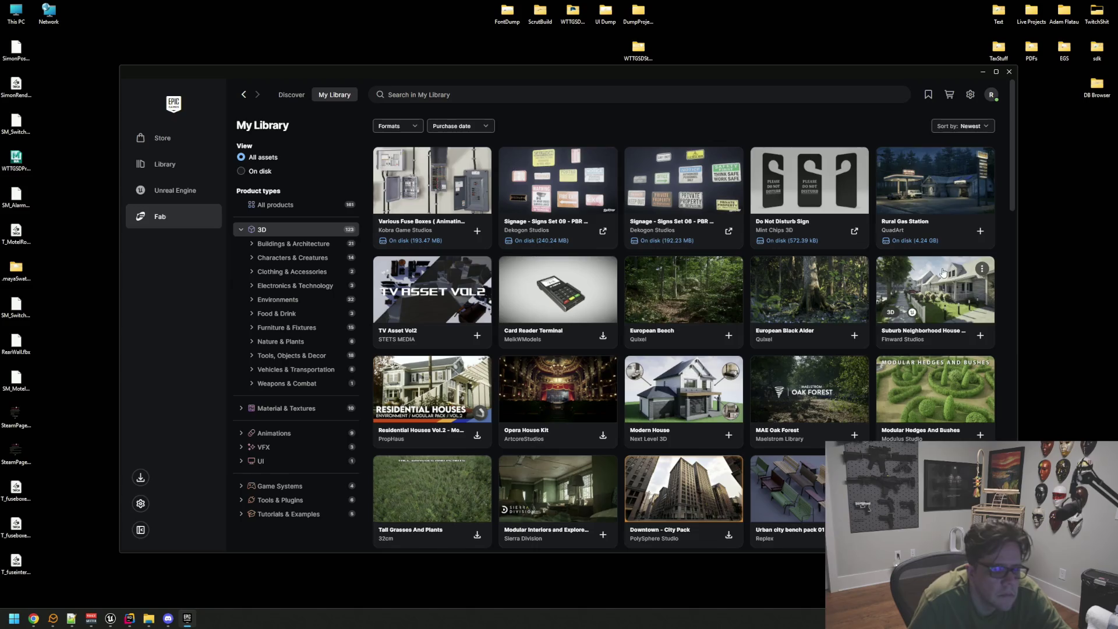
pyautogui.scroll(-1, 919, 198)
pyautogui.click(924, 159)
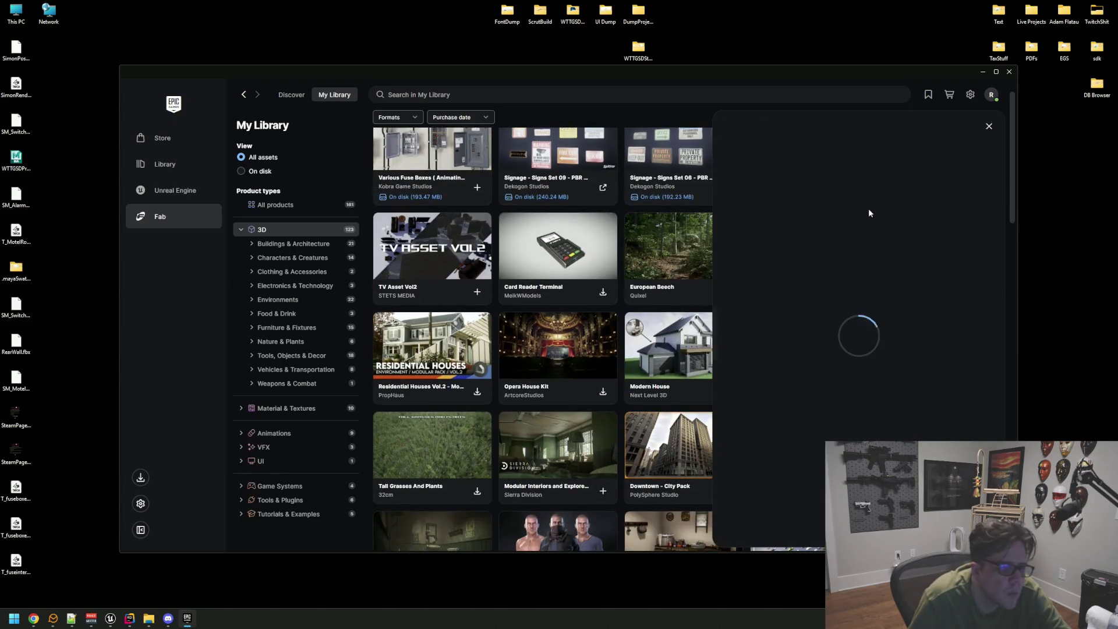
pyautogui.click(986, 221)
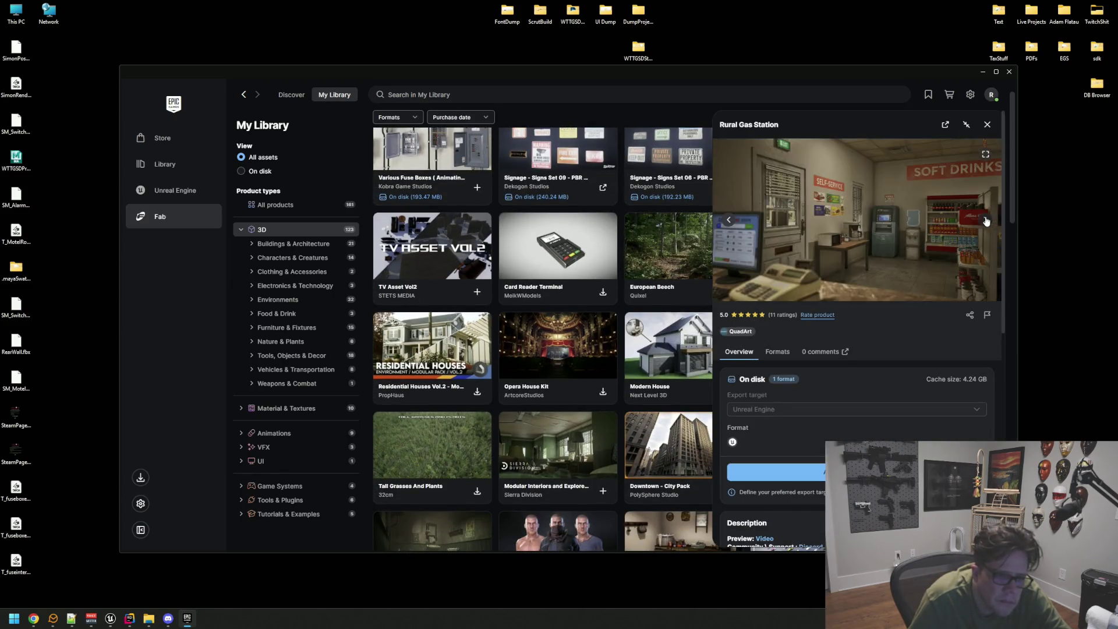
pyautogui.click(985, 220)
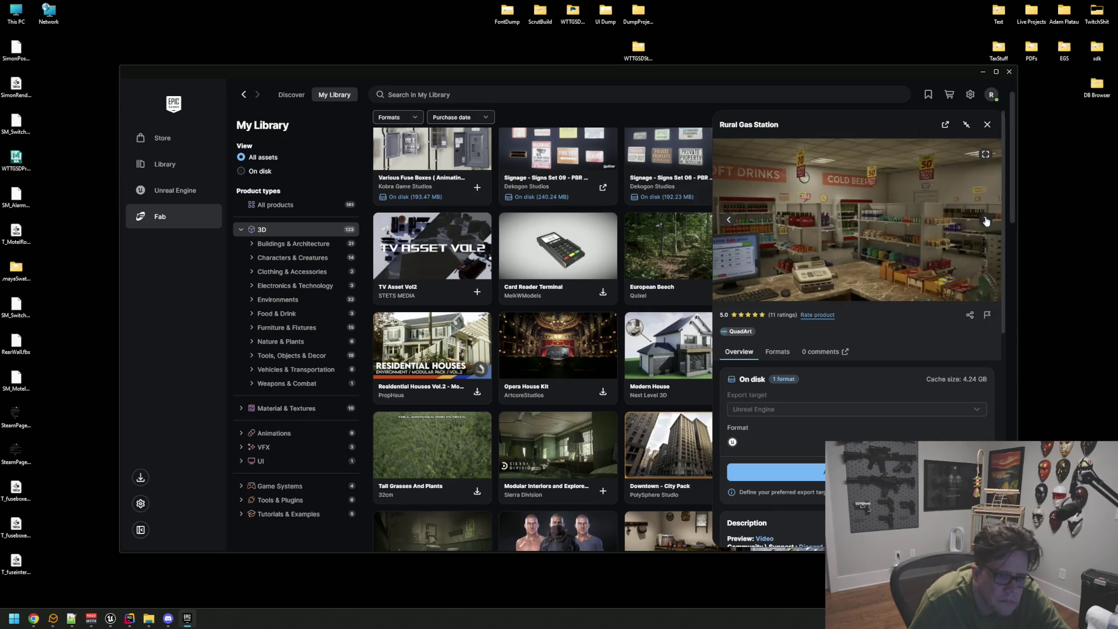
pyautogui.click(986, 220)
pyautogui.click(967, 166)
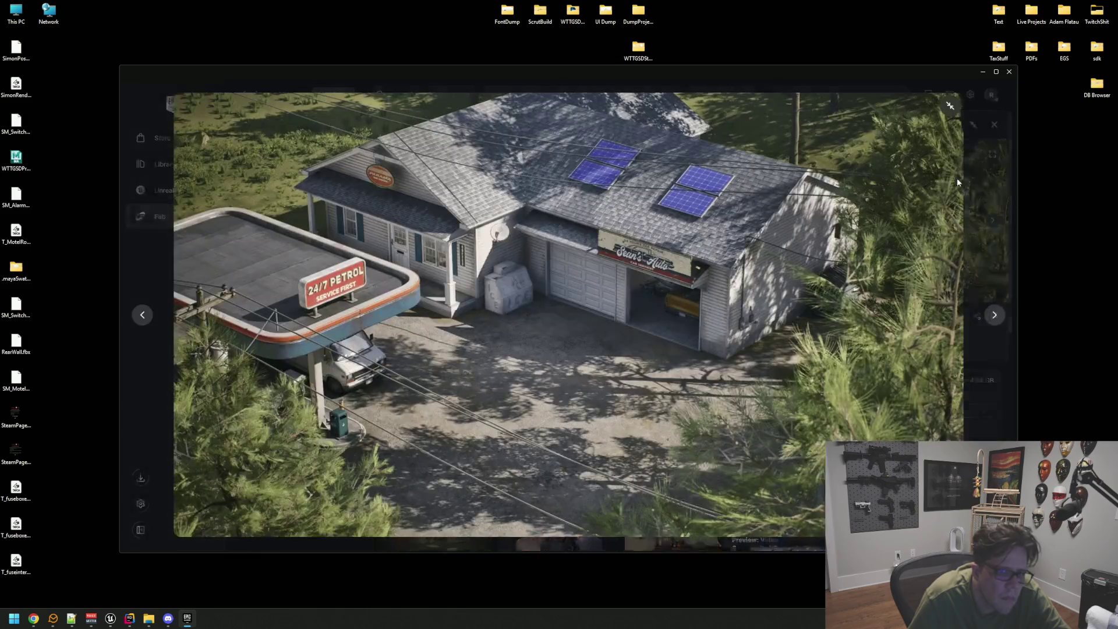
pyautogui.click(993, 315)
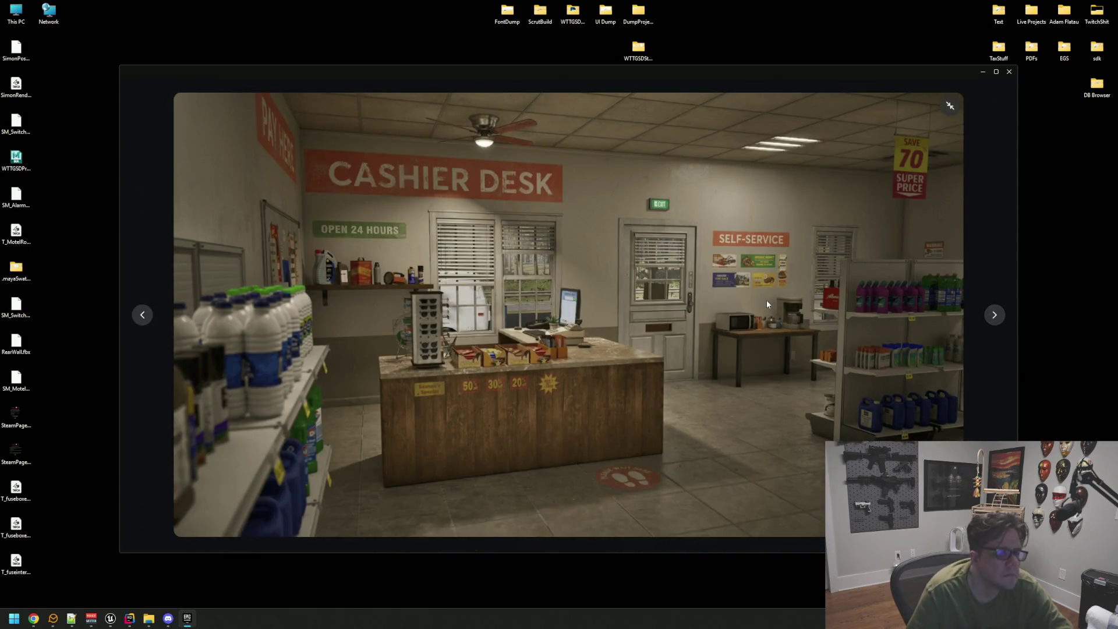
pyautogui.press('Right')
pyautogui.press('Right')
pyautogui.press('Right')
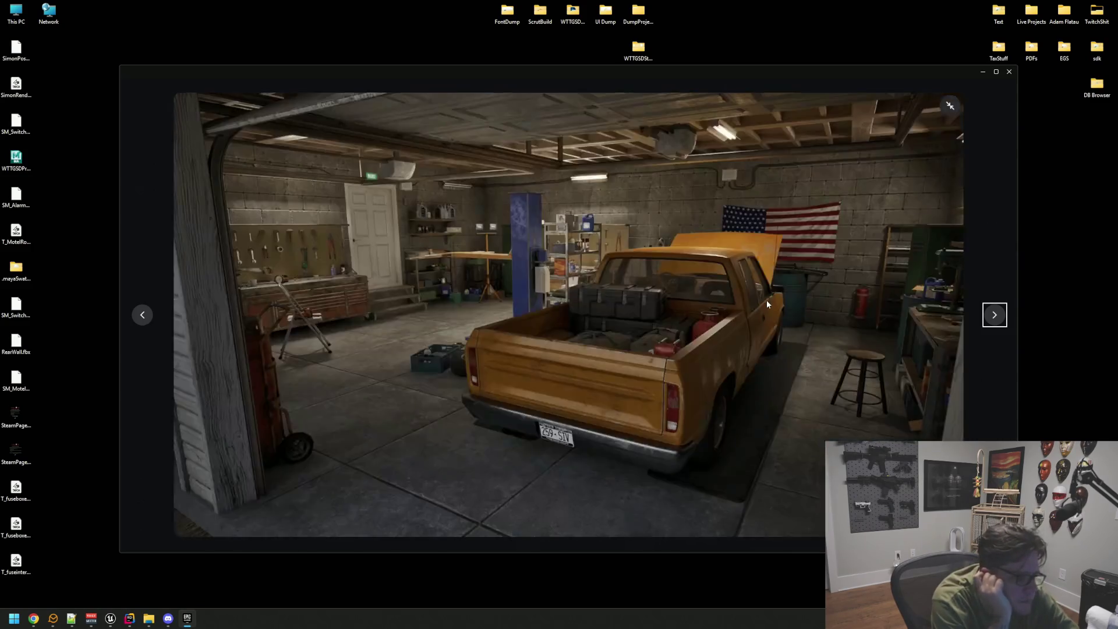
pyautogui.press('Right')
pyautogui.press('Right')
pyautogui.press('Right')
pyautogui.press('Right')
pyautogui.press('Right')
pyautogui.press('Right')
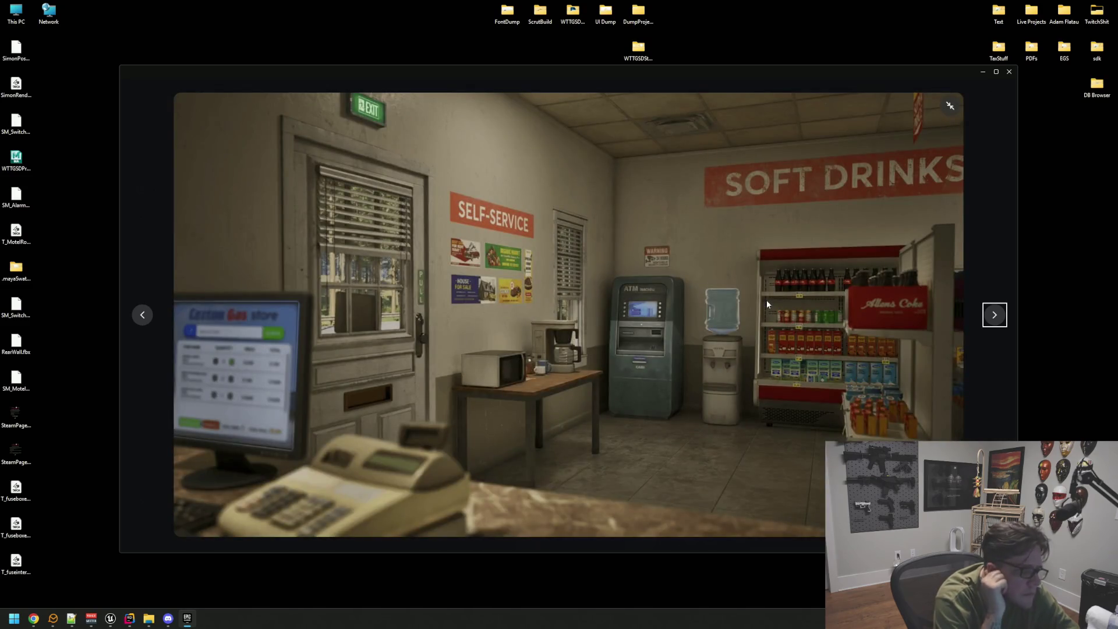
pyautogui.press('Right')
pyautogui.press('Left')
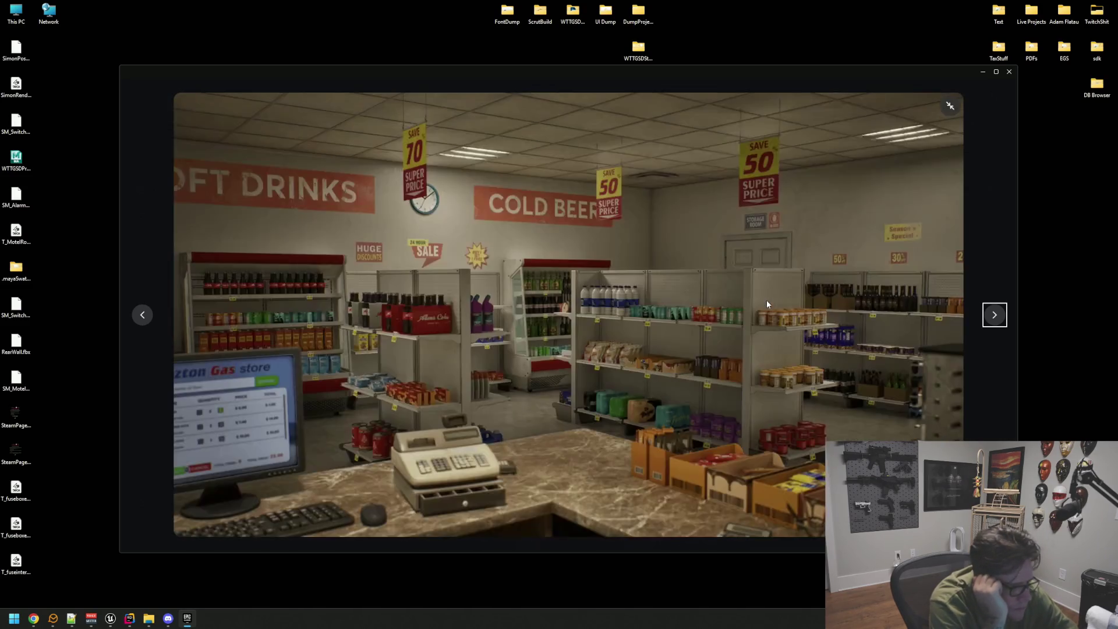
pyautogui.press('Left')
pyautogui.press('Left')
pyautogui.press('Right')
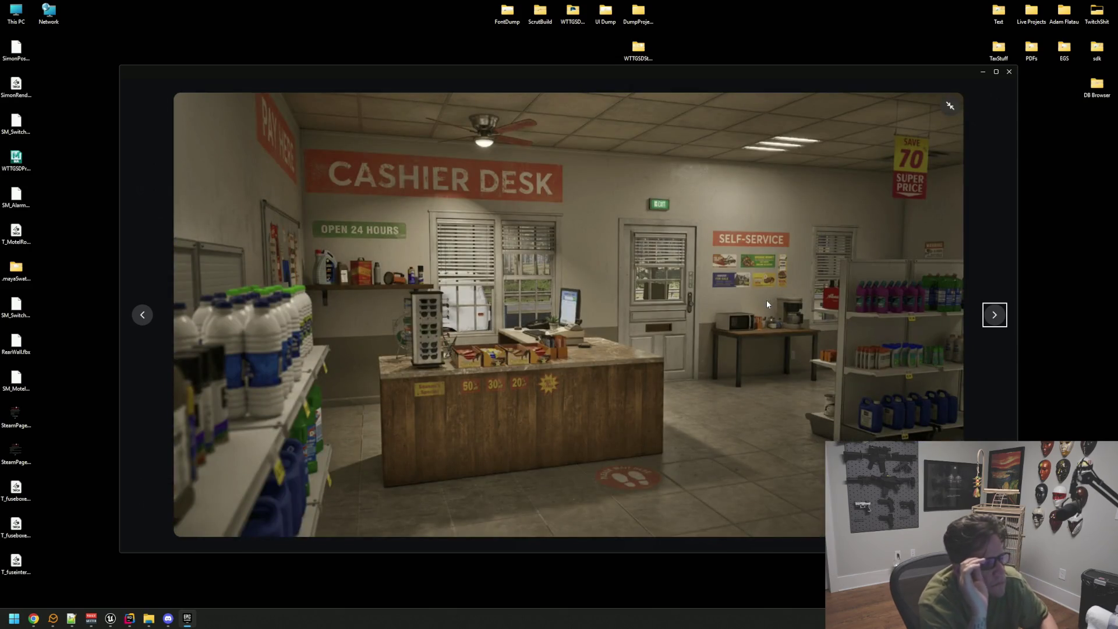
pyautogui.press('Escape')
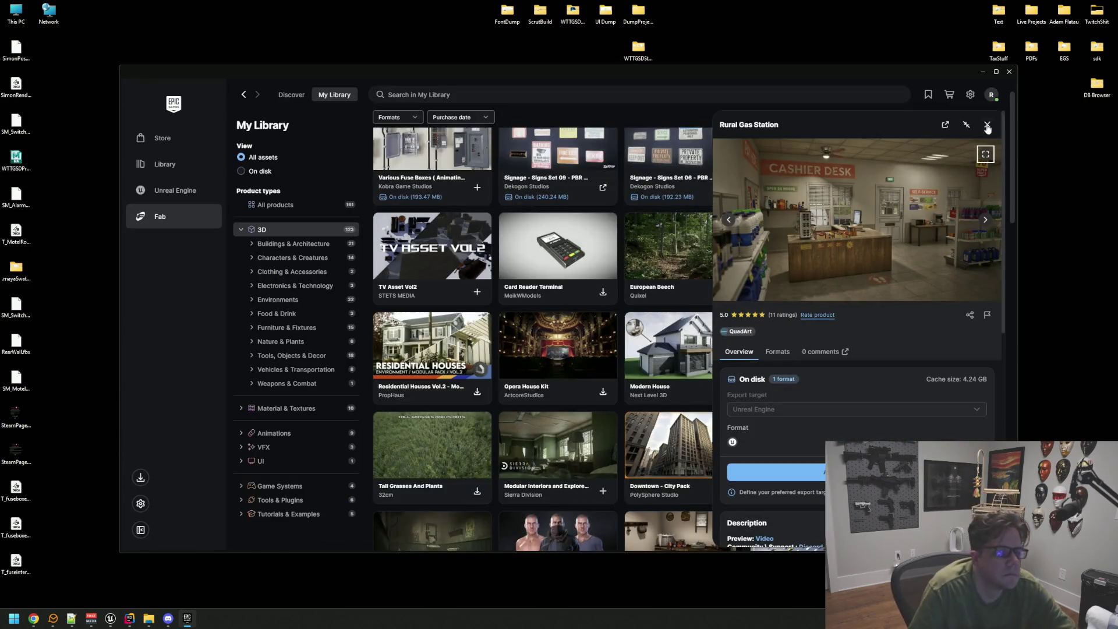
pyautogui.click(986, 125)
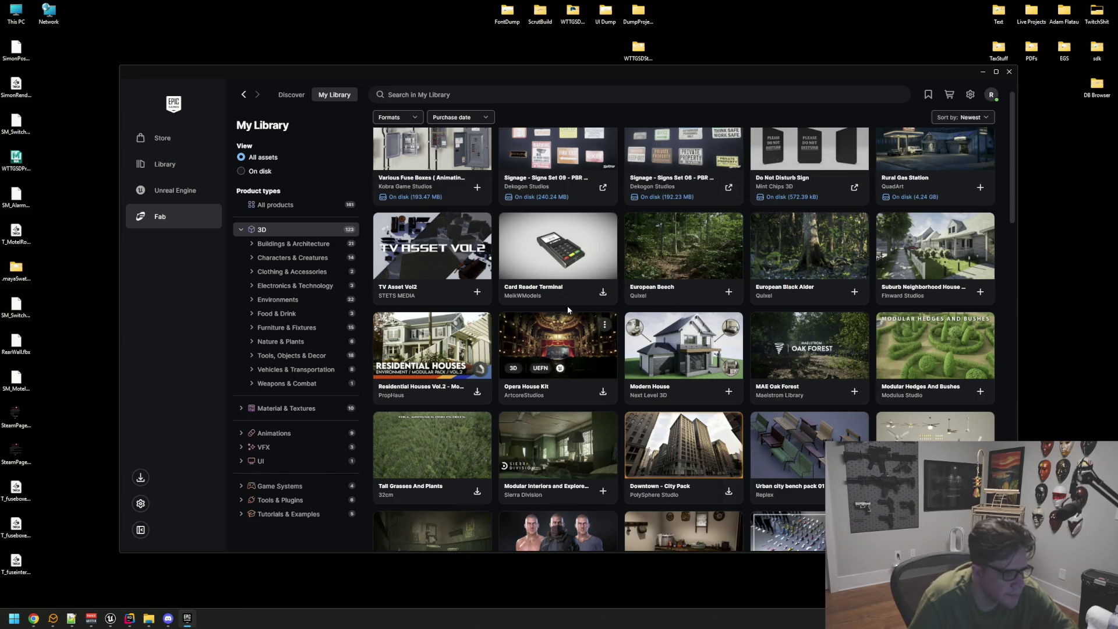
pyautogui.scroll(-3, 906, 341)
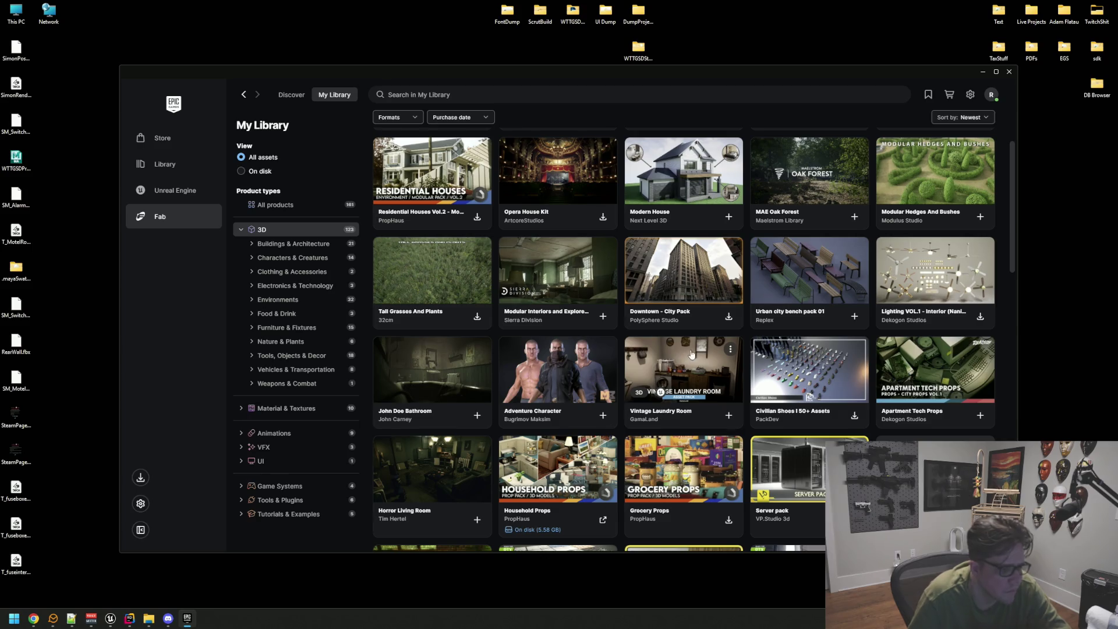
pyautogui.scroll(-2, 691, 354)
pyautogui.click(694, 358)
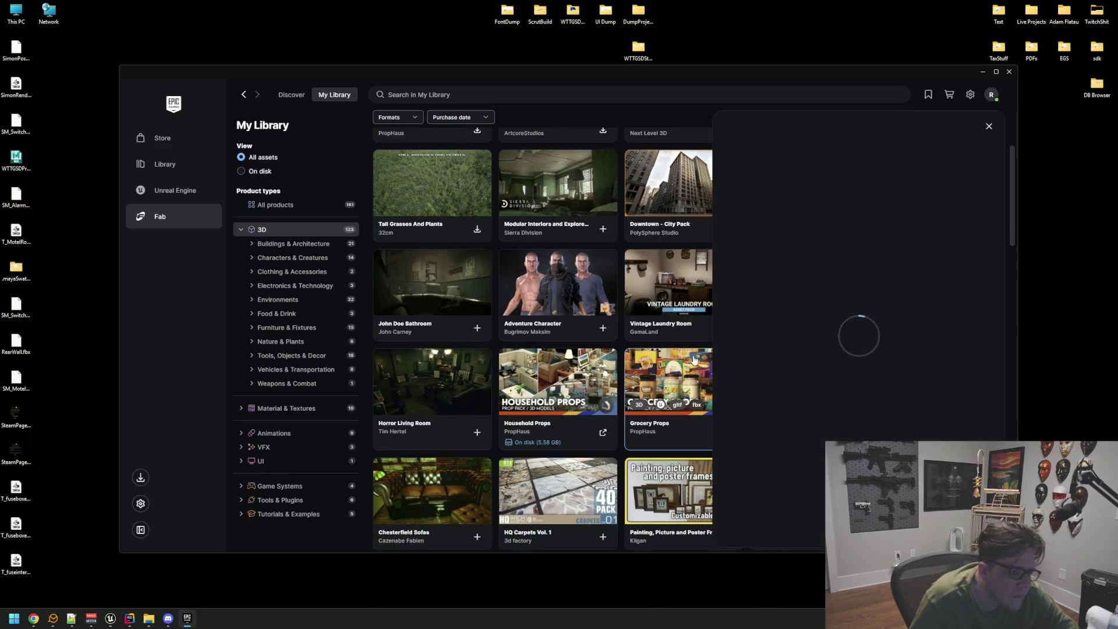
pyautogui.click(985, 154)
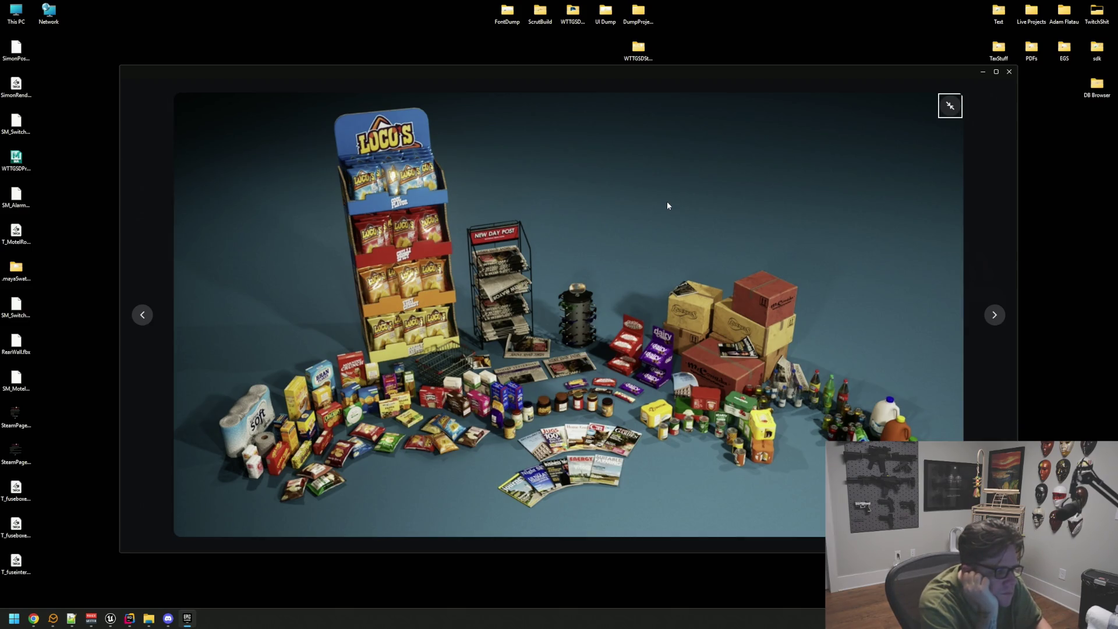
pyautogui.press('Escape')
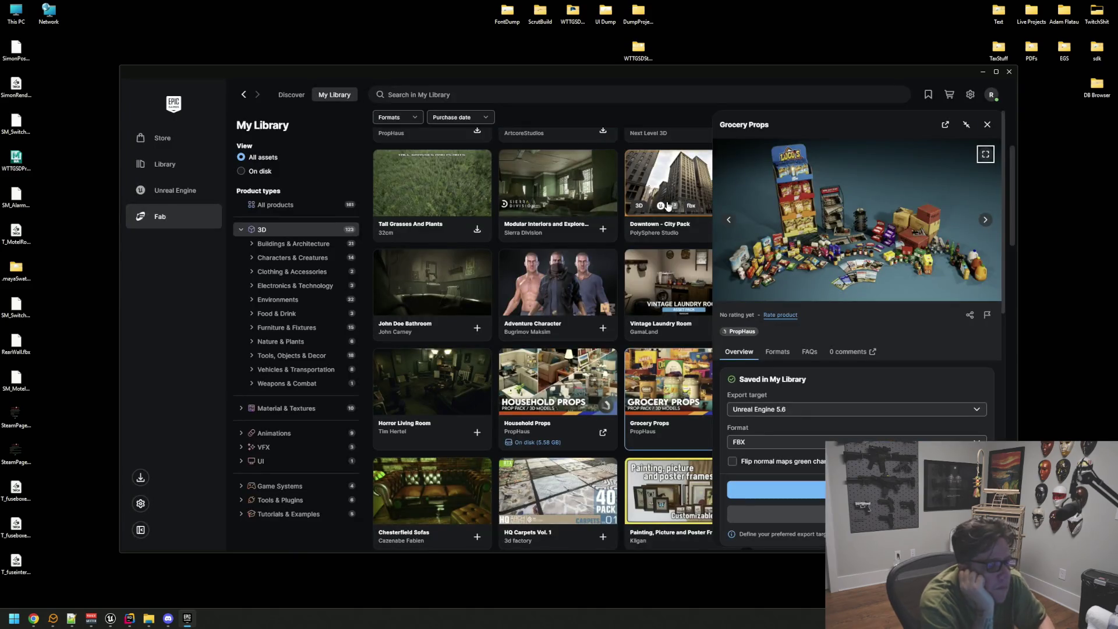
pyautogui.click(988, 125)
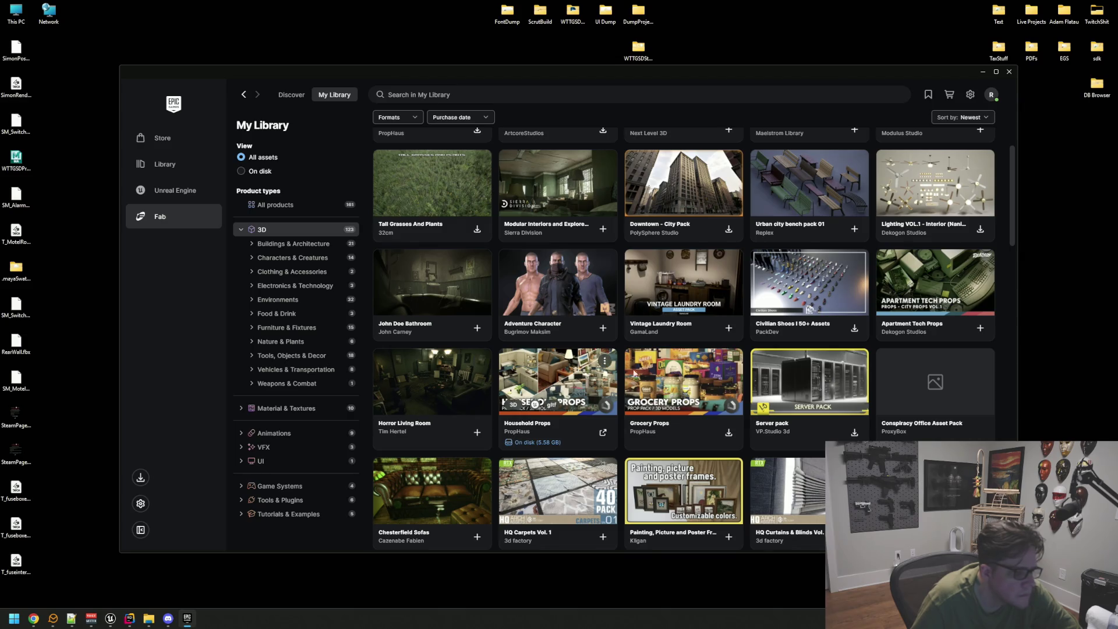
# Scroll to the bottom of the 3D asset grid and open the Laundry VOL.1 Commercial Laundromat details.
pyautogui.scroll(-1, 826, 356)
pyautogui.scroll(-1, 827, 355)
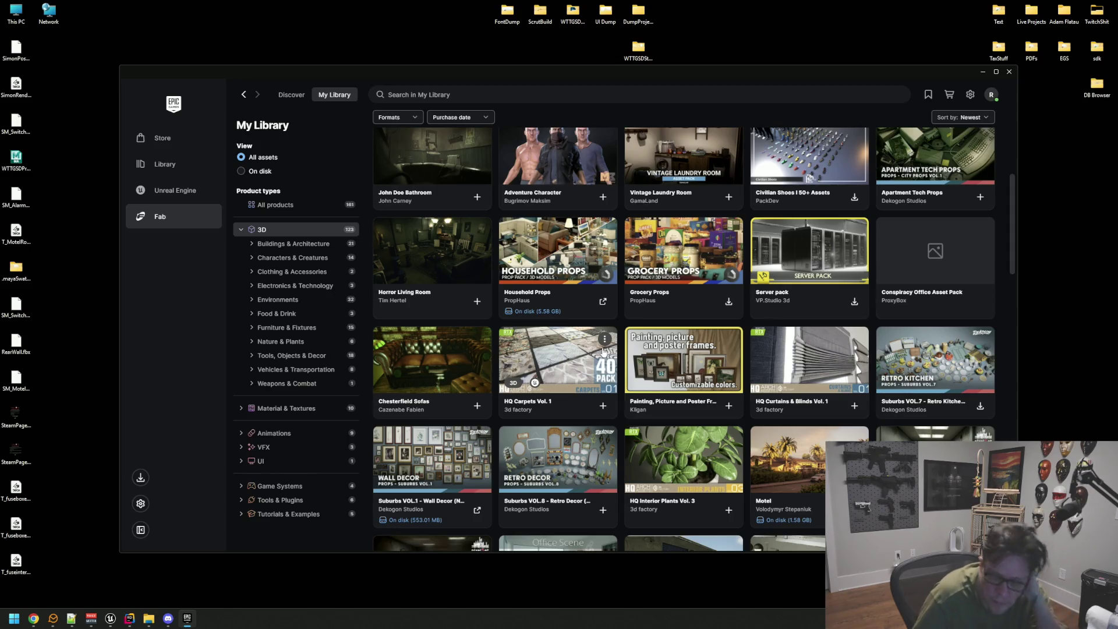
pyautogui.scroll(-4, 621, 332)
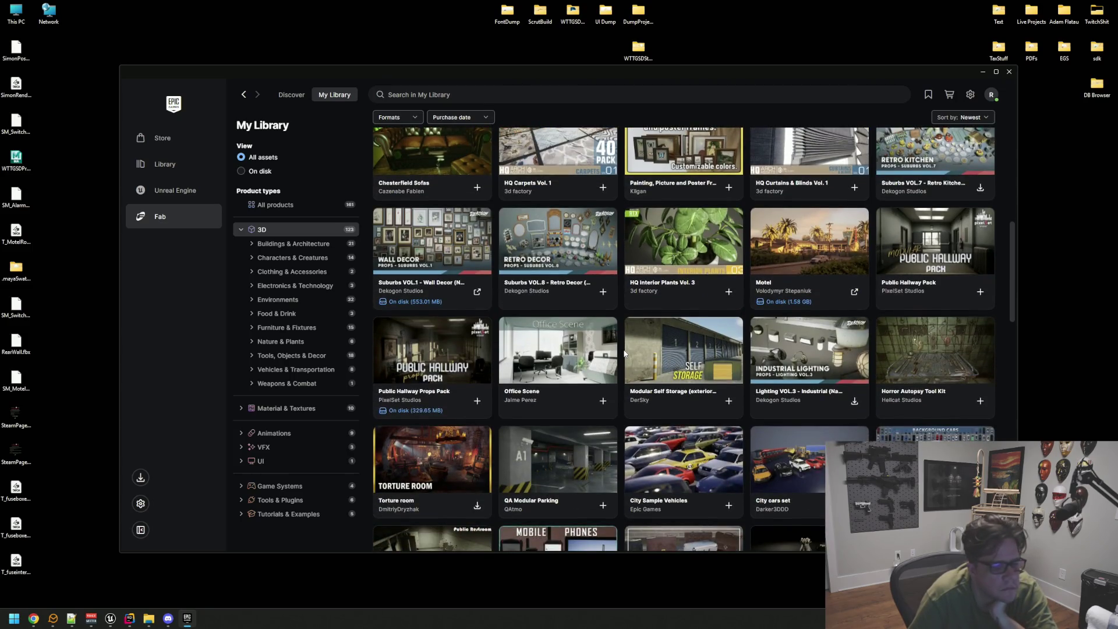
pyautogui.scroll(-2, 624, 352)
pyautogui.scroll(-2, 624, 352)
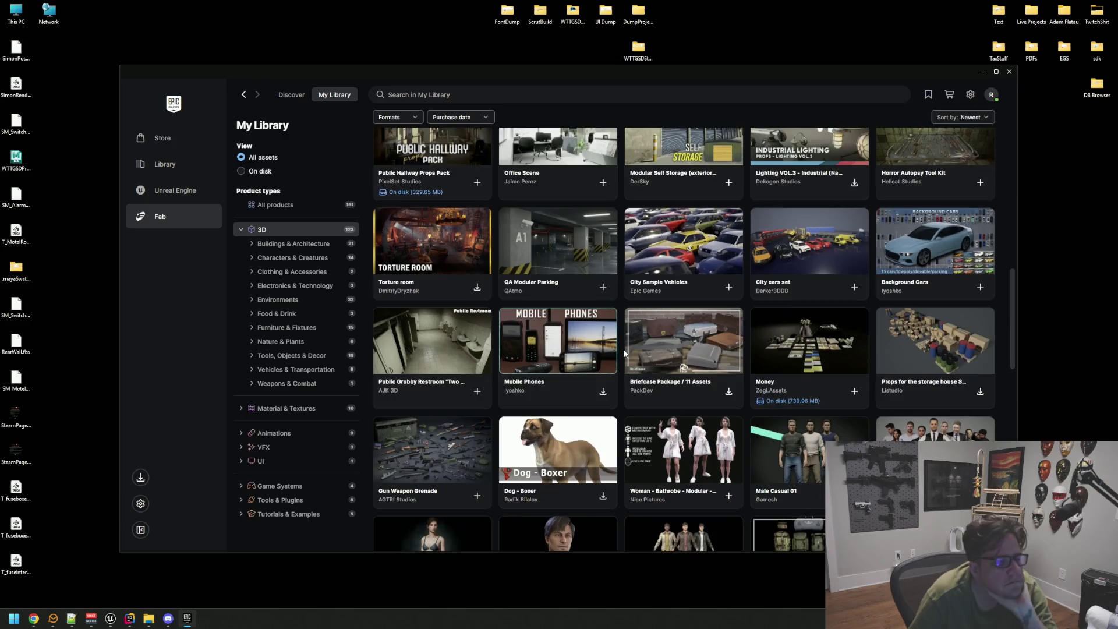
pyautogui.scroll(-3, 761, 303)
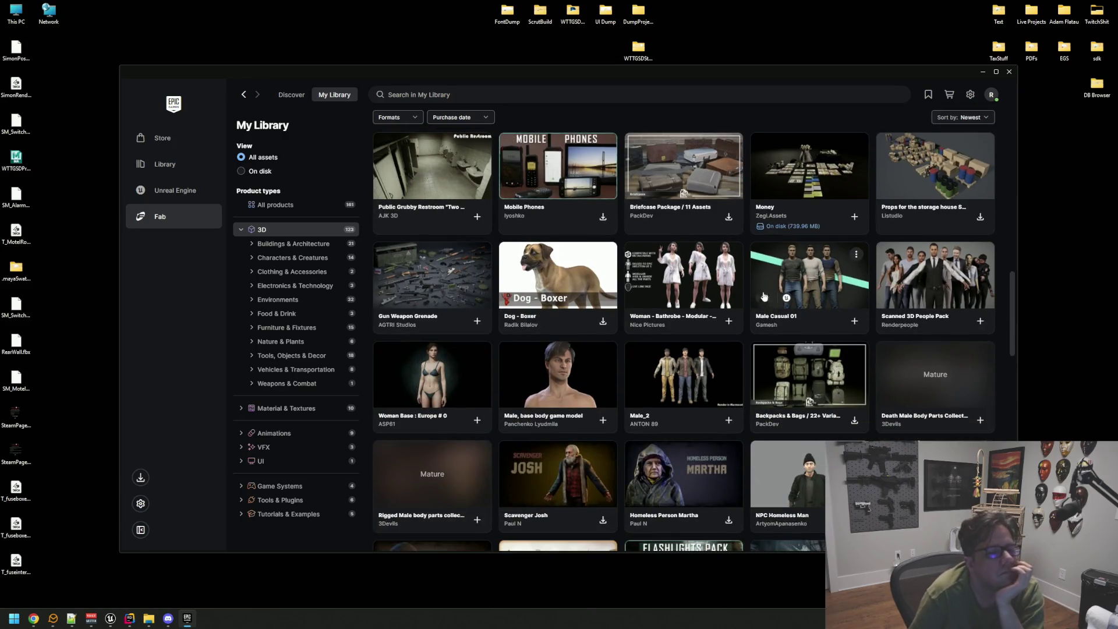
pyautogui.scroll(-5, 764, 287)
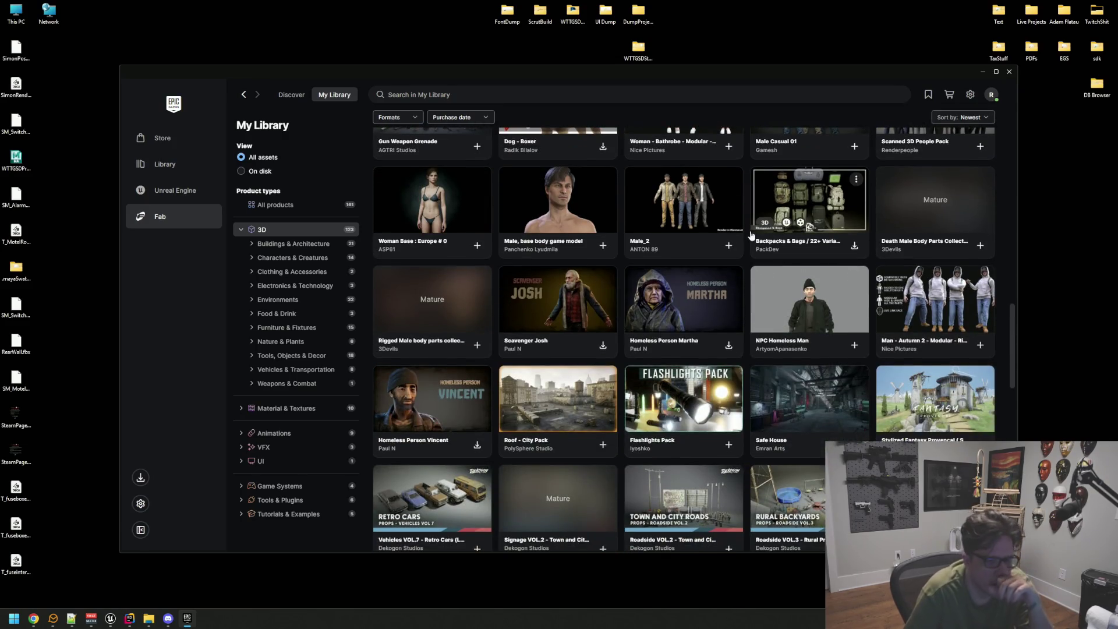
pyautogui.scroll(-2, 748, 233)
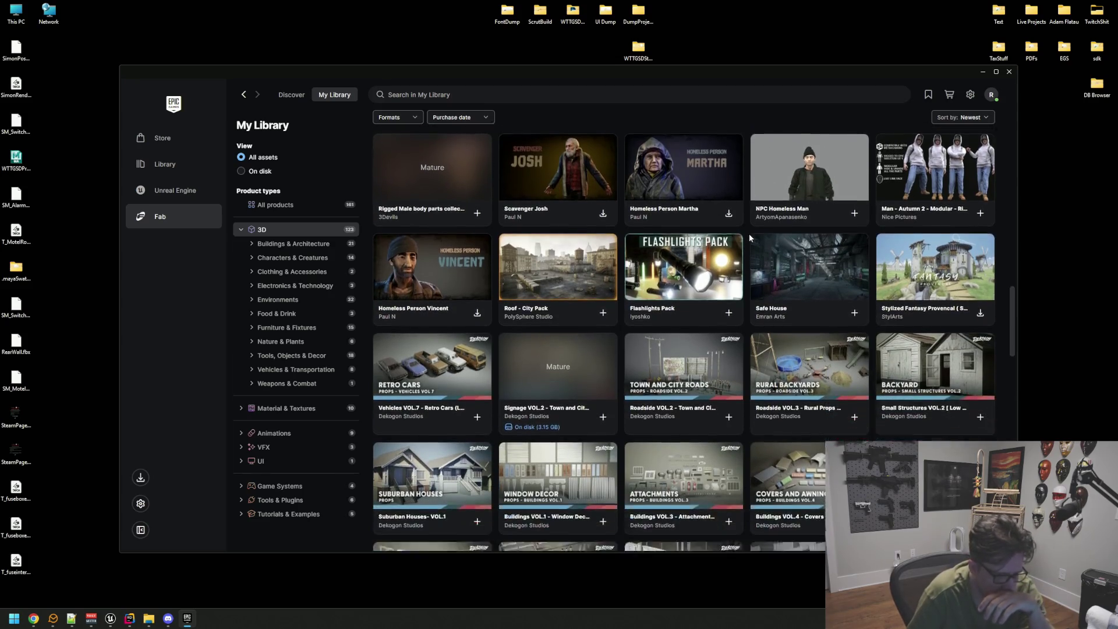
pyautogui.scroll(-2, 752, 249)
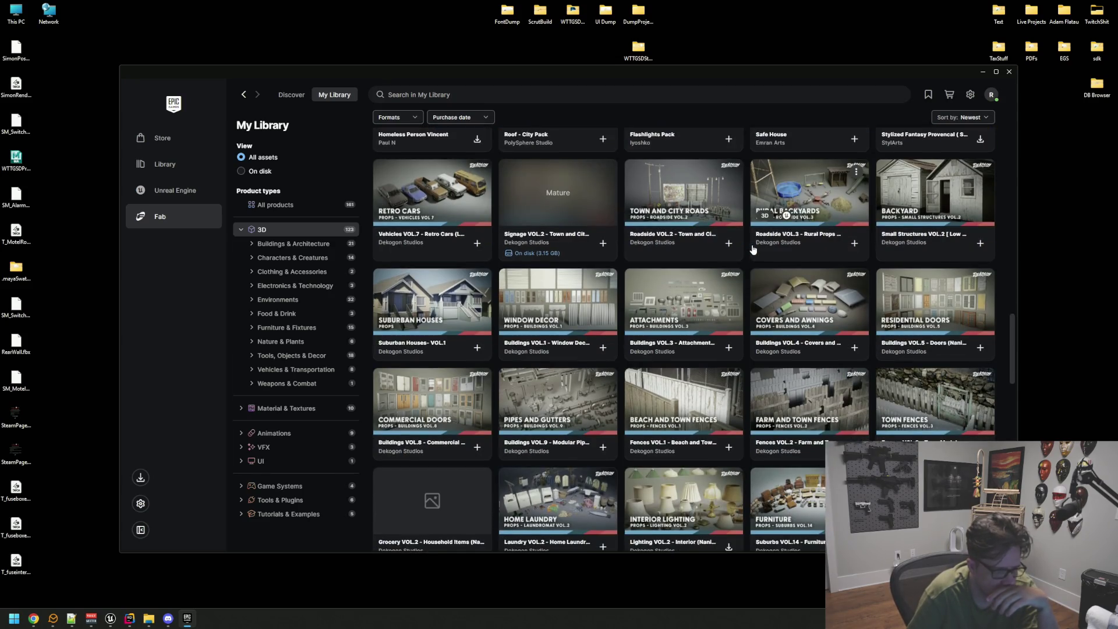
pyautogui.scroll(-2, 466, 286)
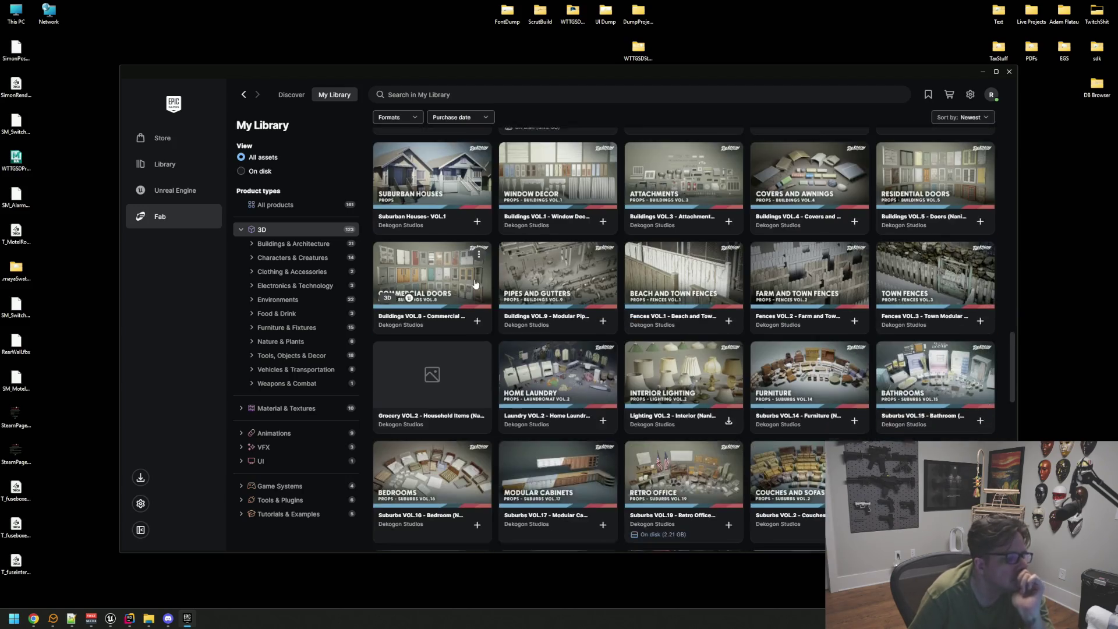
pyautogui.scroll(-2, 920, 282)
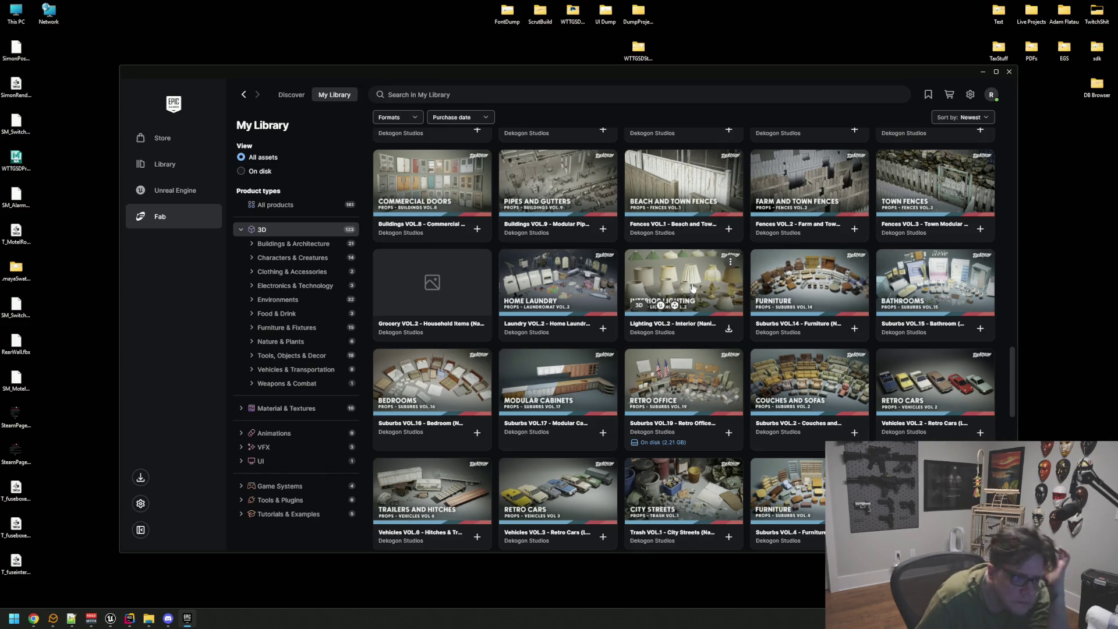
pyautogui.scroll(-2, 691, 289)
pyautogui.scroll(-1, 691, 288)
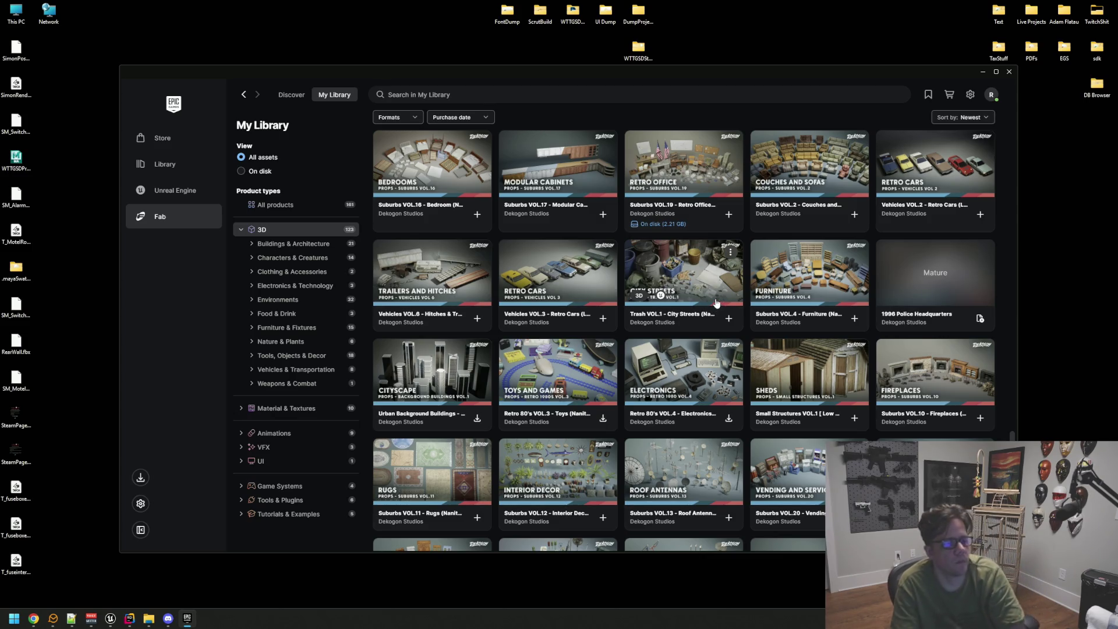
pyautogui.scroll(-2, 675, 239)
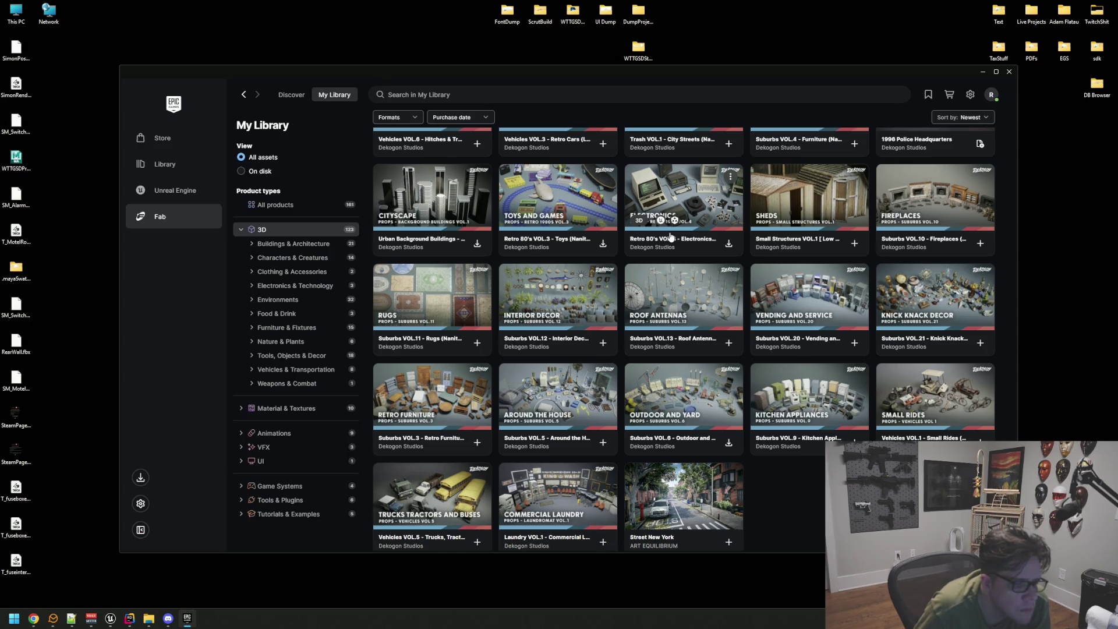
pyautogui.scroll(-1, 701, 299)
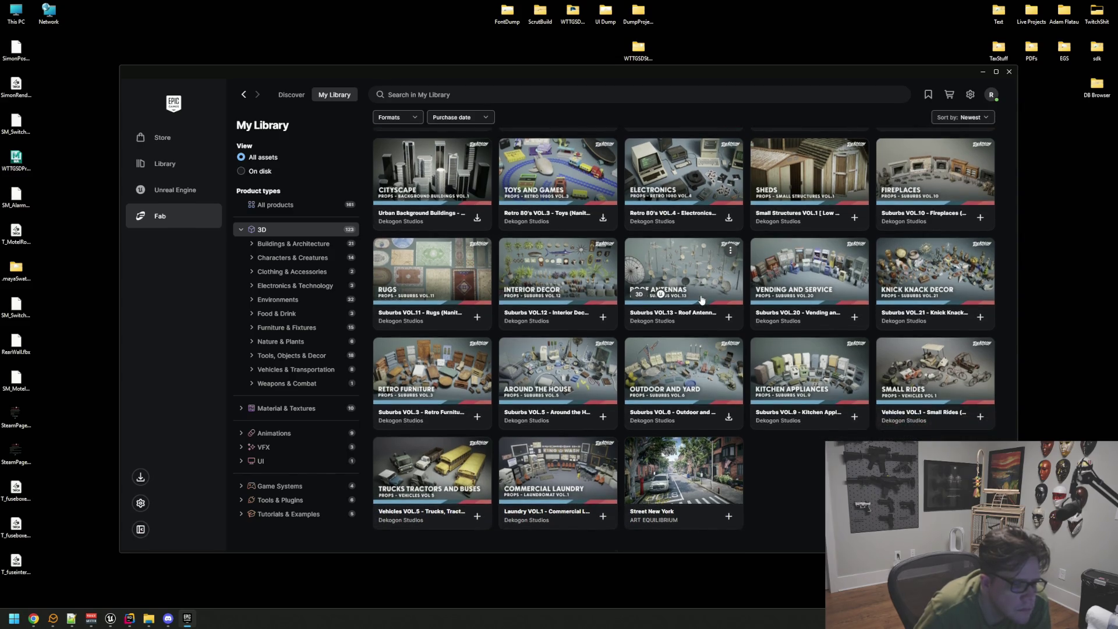
pyautogui.click(512, 483)
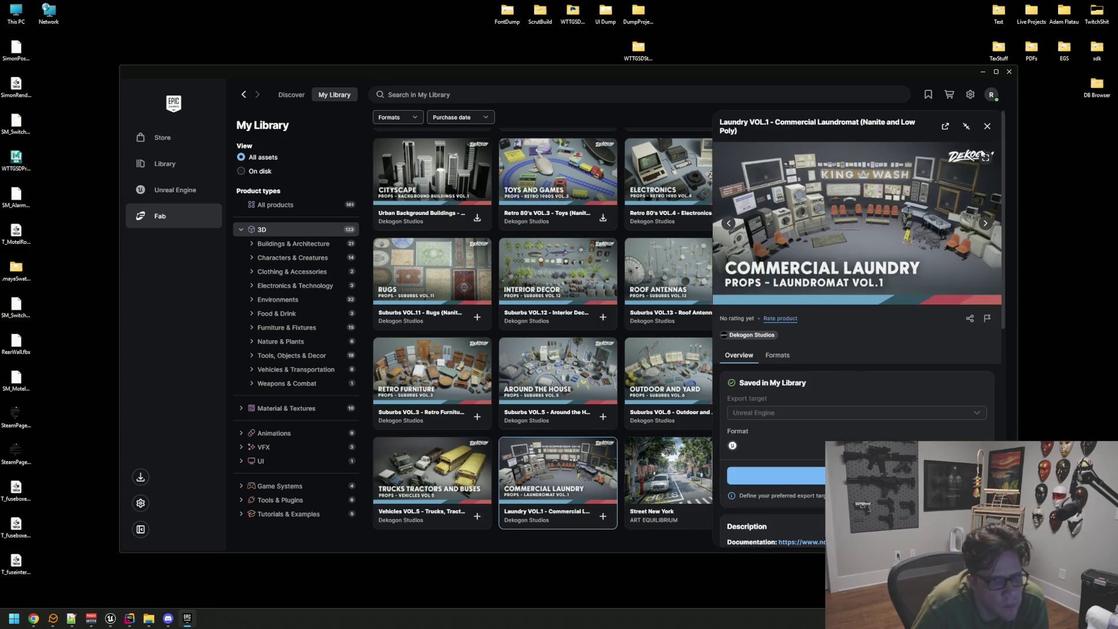
pyautogui.click(985, 157)
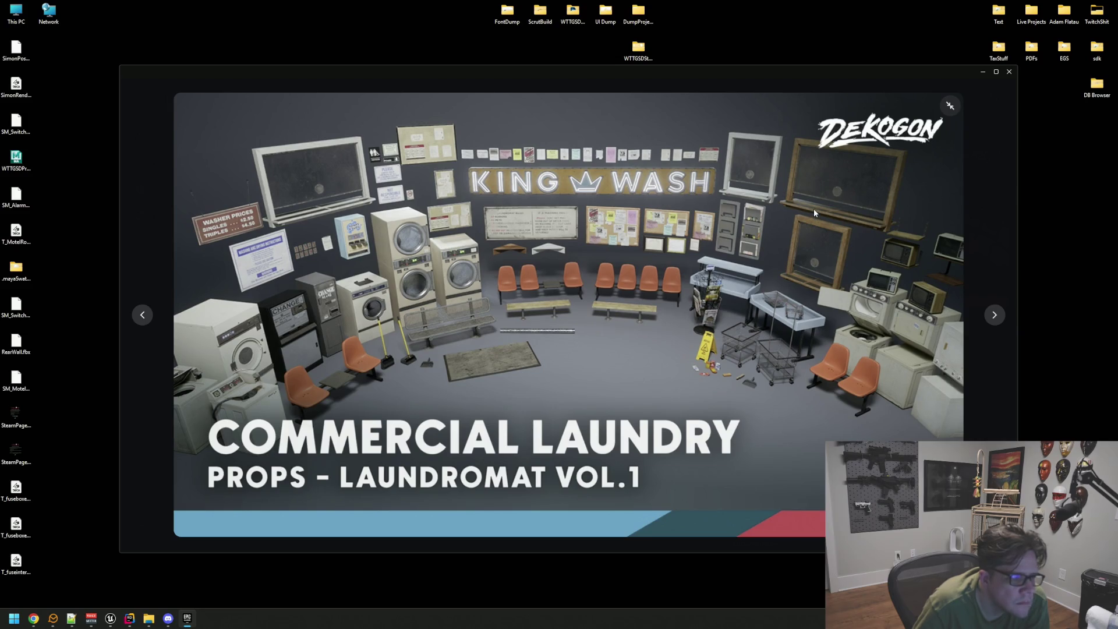
pyautogui.click(951, 105)
pyautogui.click(987, 127)
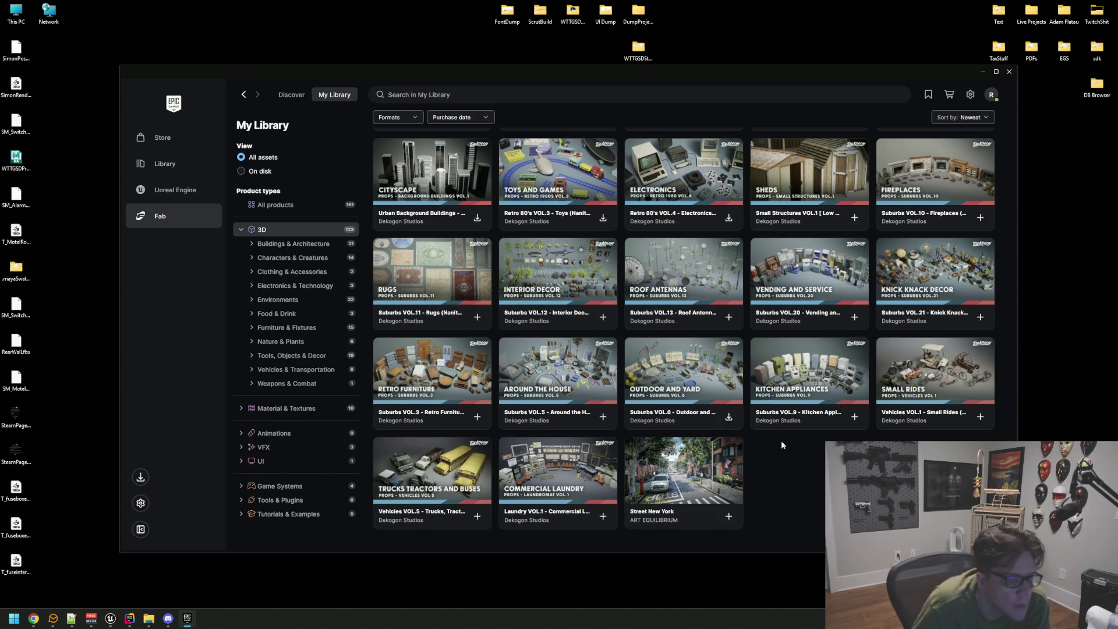
# Open the Furniture pack, escape the error page via 'Take me home', and head back to the library.
pyautogui.scroll(3, 781, 439)
pyautogui.scroll(2, 853, 358)
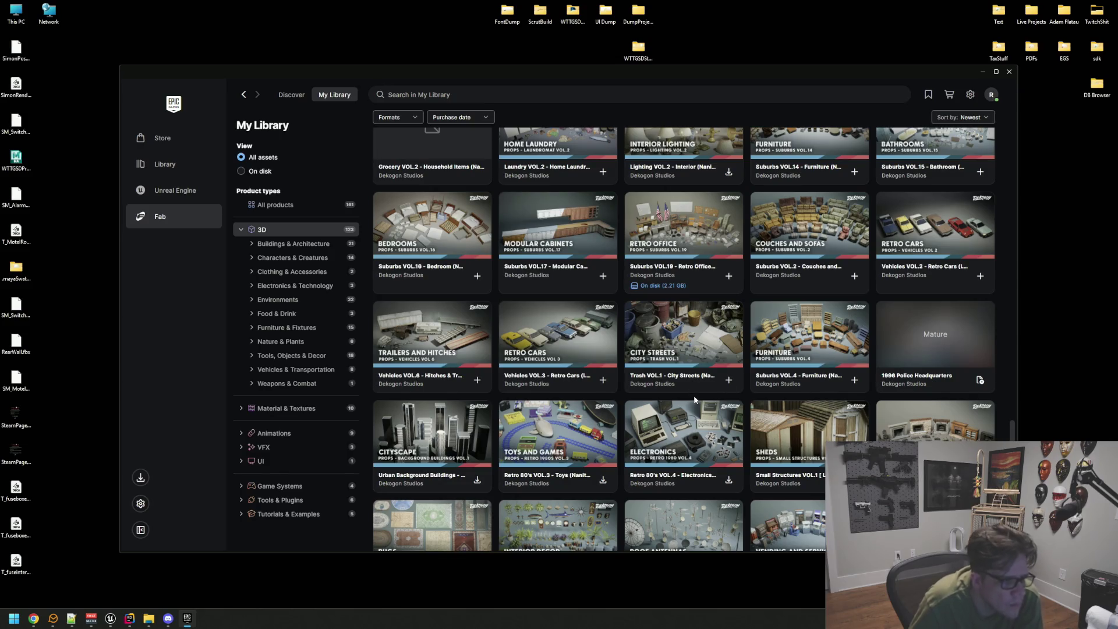
pyautogui.scroll(2, 695, 396)
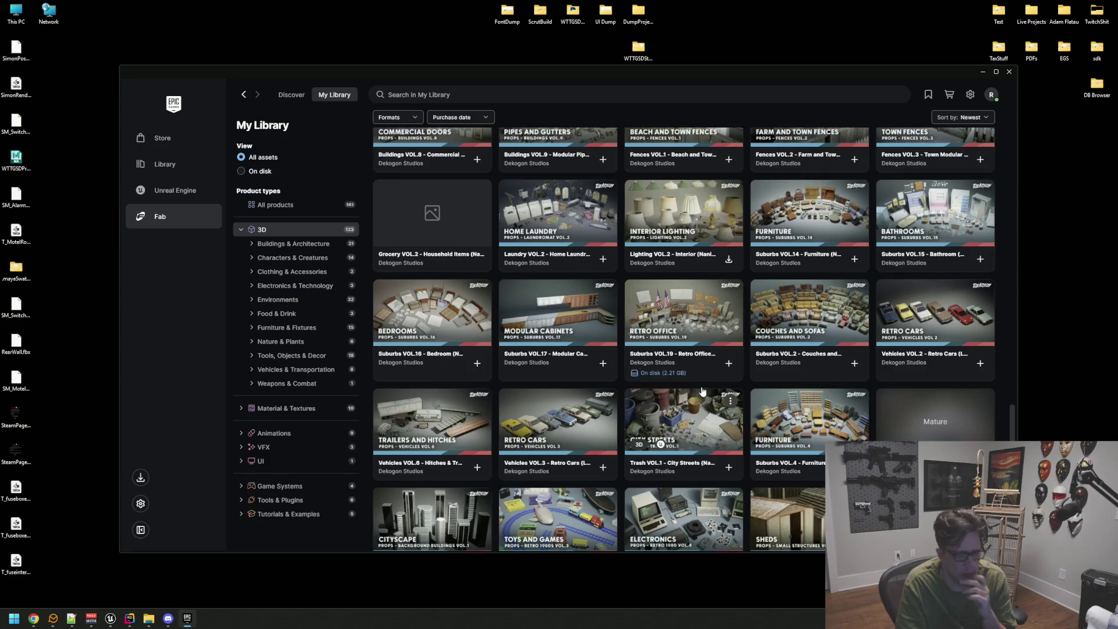
pyautogui.scroll(2, 746, 376)
pyautogui.click(855, 331)
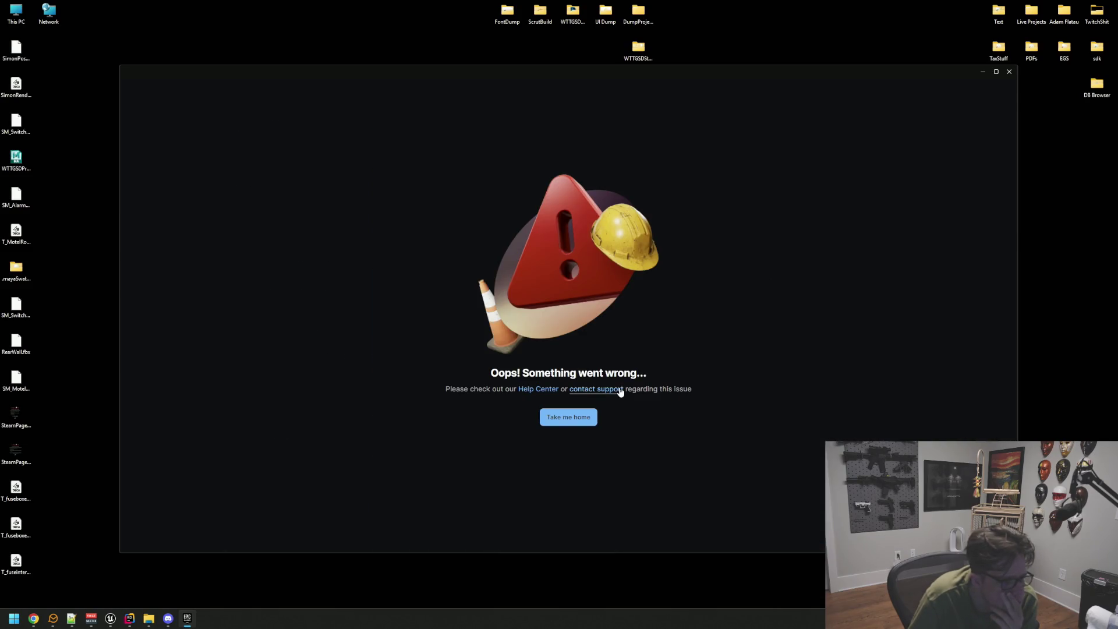
pyautogui.click(581, 421)
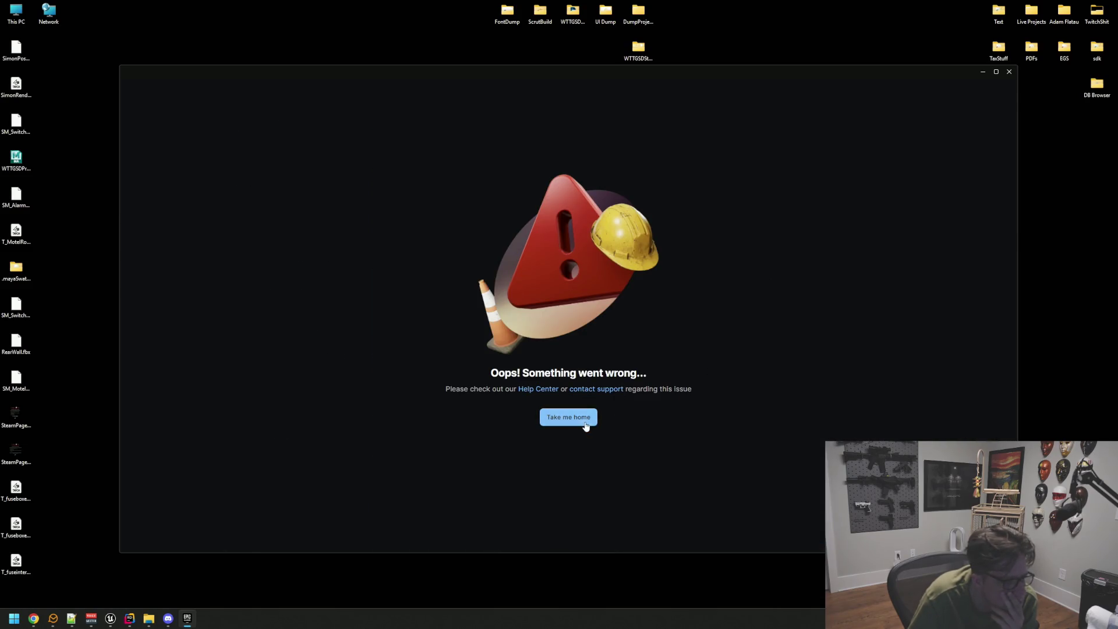
pyautogui.click(337, 98)
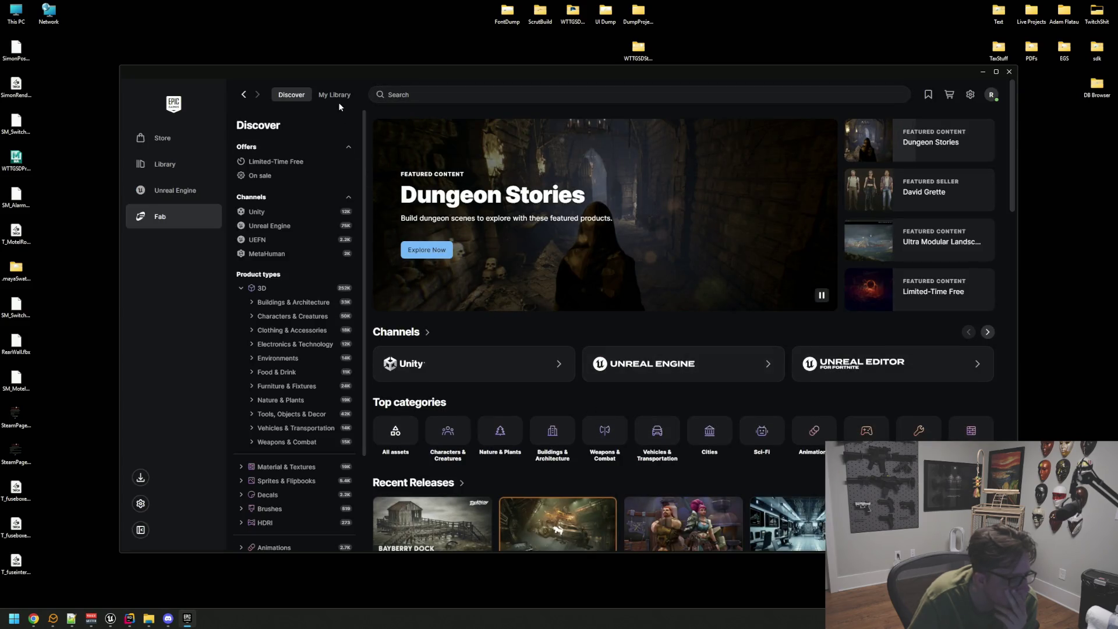
# Filter to 3D assets and page through the TV Asset Vol2 preview images.
pyautogui.click(307, 231)
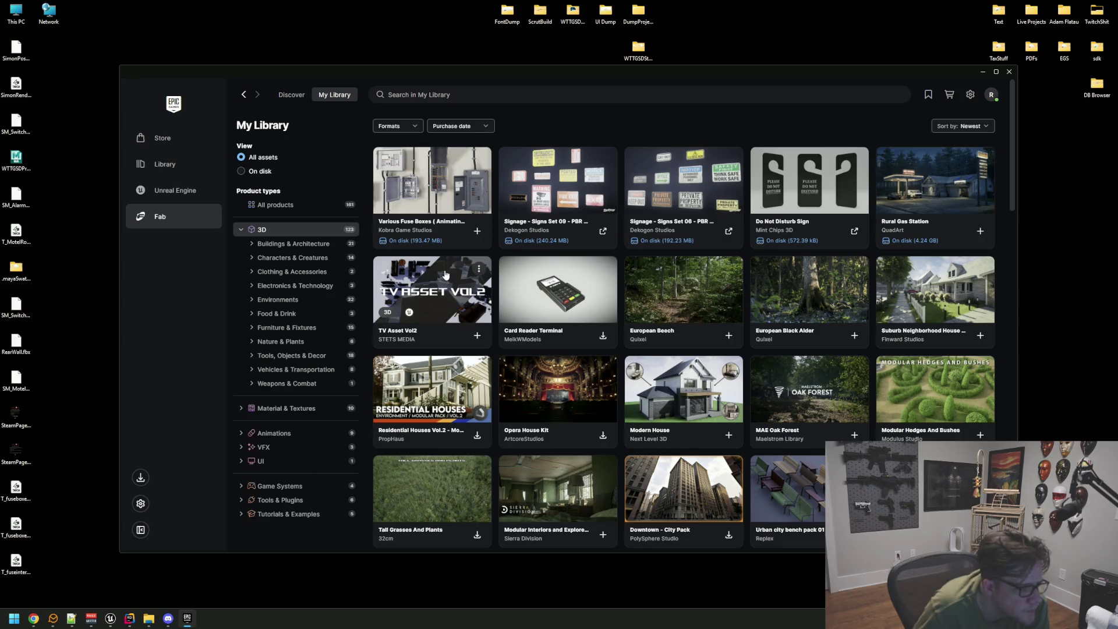
pyautogui.click(431, 291)
pyautogui.click(985, 220)
pyautogui.click(986, 220)
pyautogui.click(986, 220)
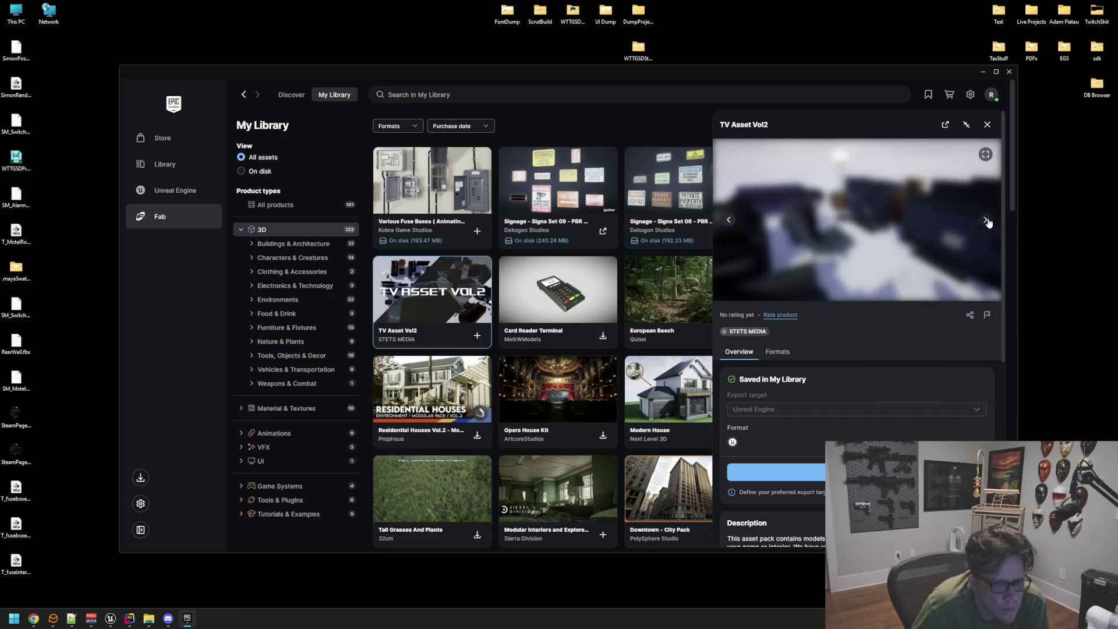
pyautogui.click(986, 220)
pyautogui.click(986, 220)
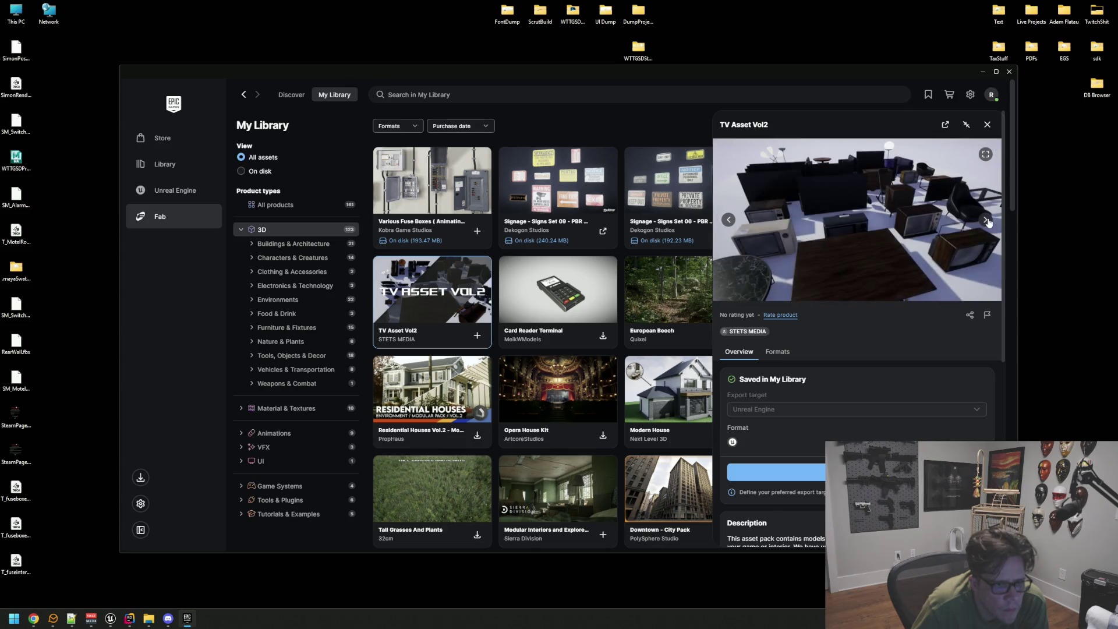
# View and close the European Beech details, then scroll down and open the Household Props details.
pyautogui.click(677, 261)
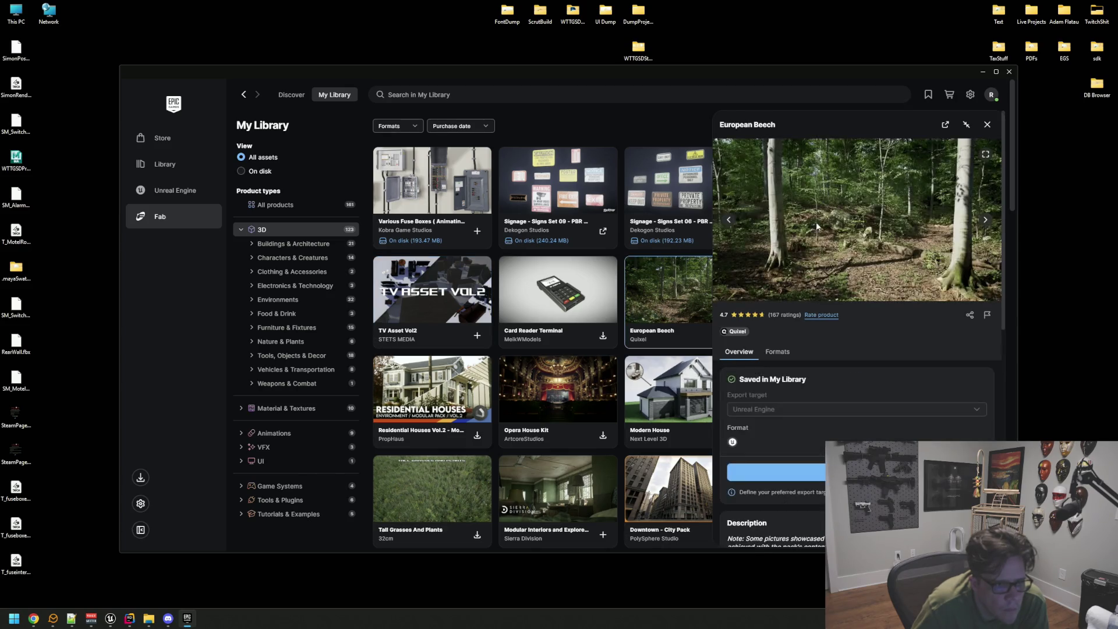
pyautogui.click(986, 124)
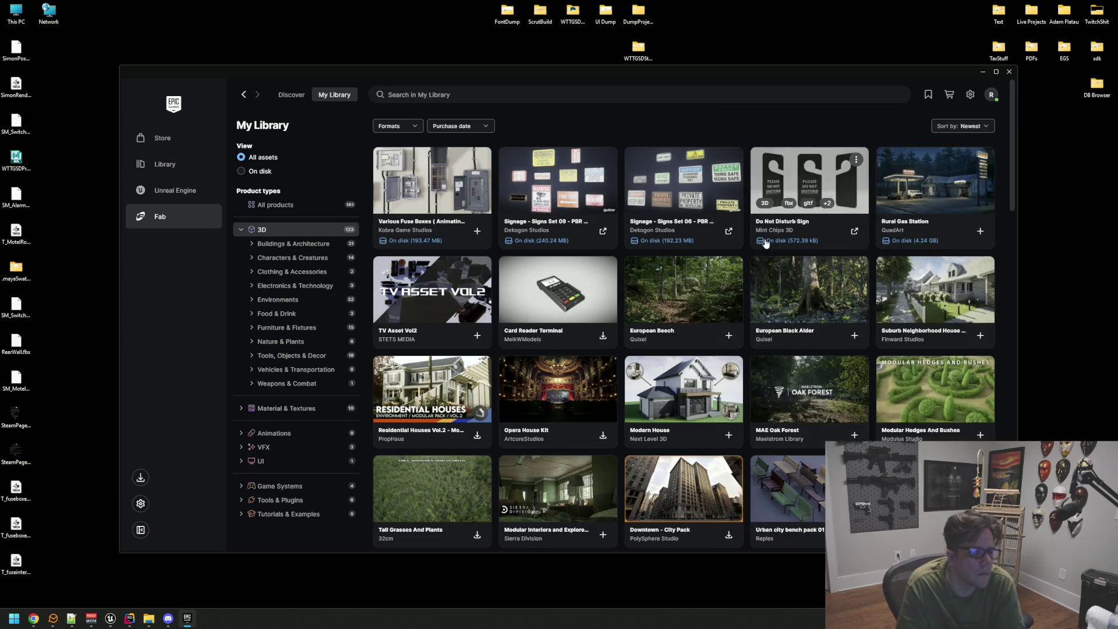
pyautogui.scroll(-3, 751, 244)
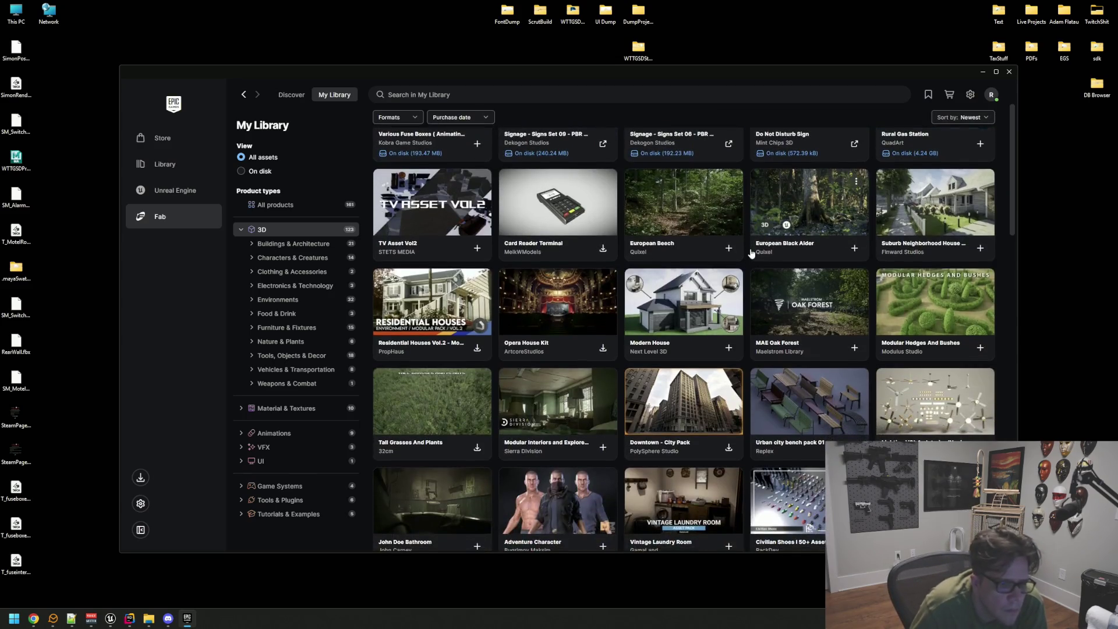
pyautogui.scroll(-3, 549, 297)
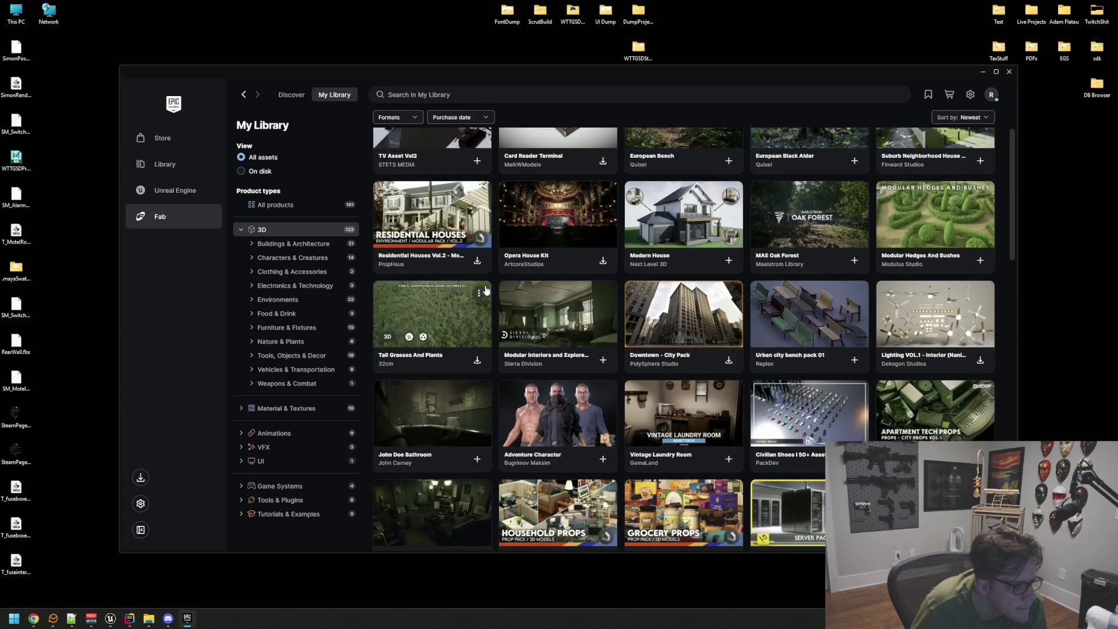
pyautogui.scroll(-4, 809, 297)
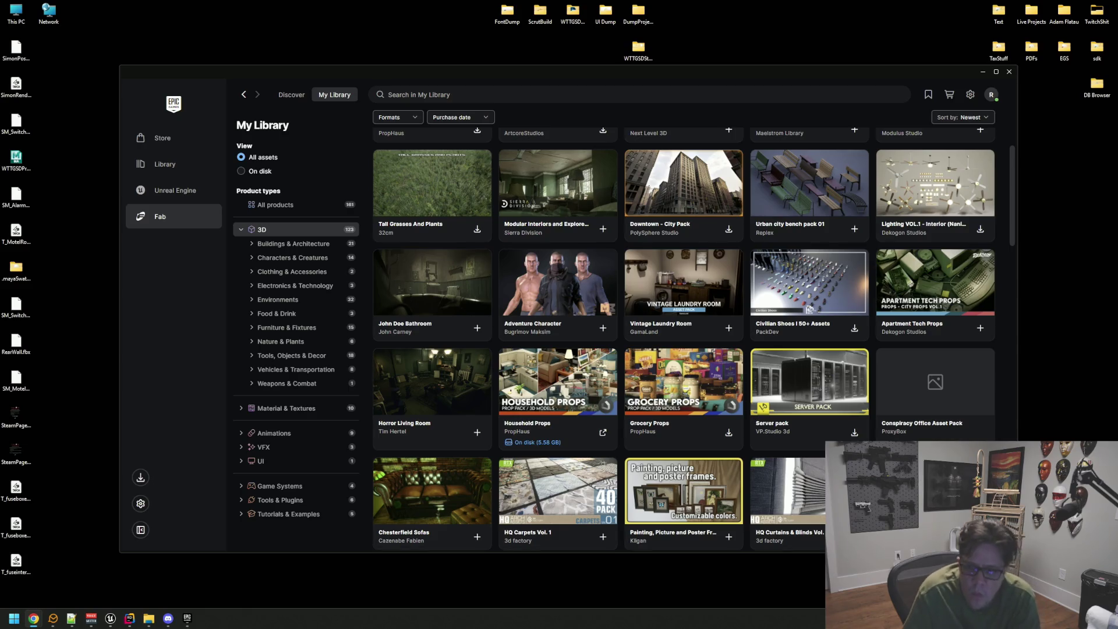
pyautogui.scroll(-1, 868, 345)
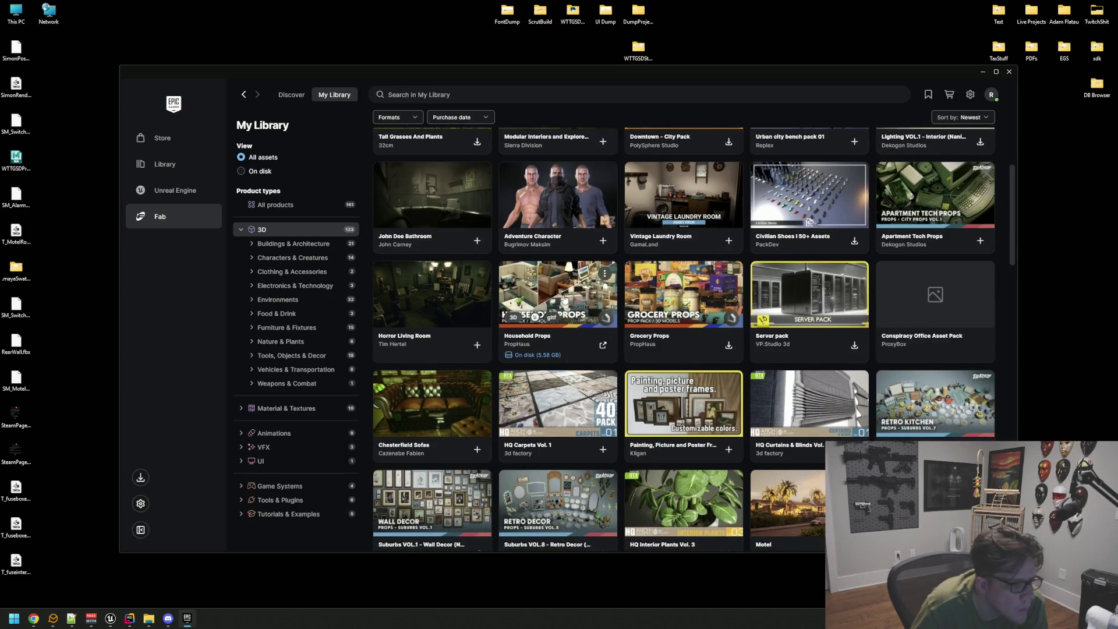
pyautogui.click(563, 298)
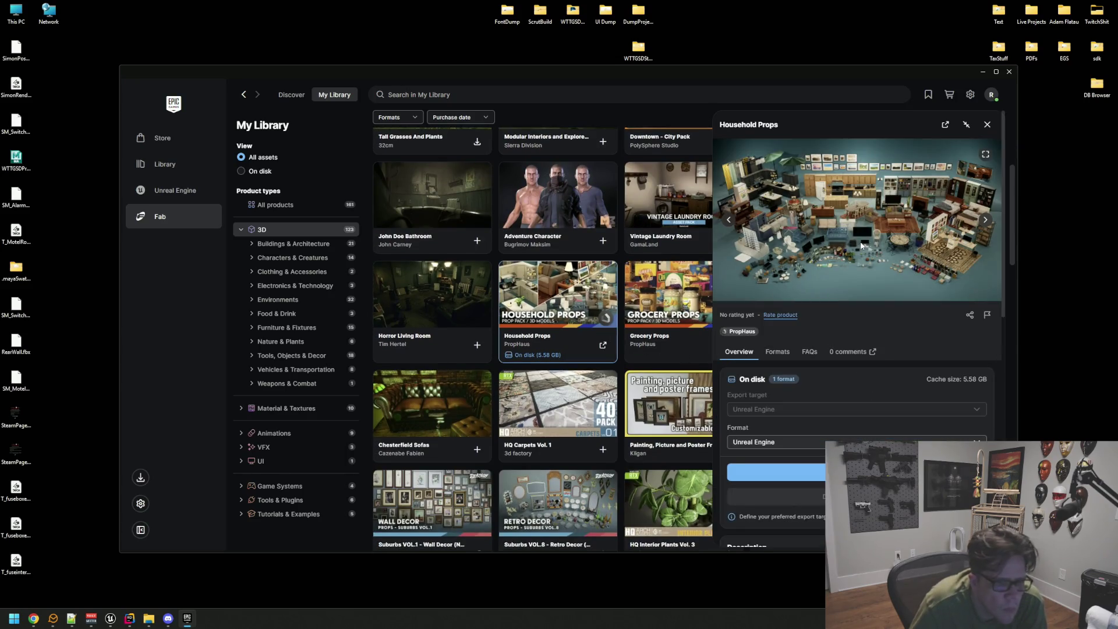
# Enlarge the Household Props preview image, exit the full-size view, and close the details panel.
pyautogui.click(985, 155)
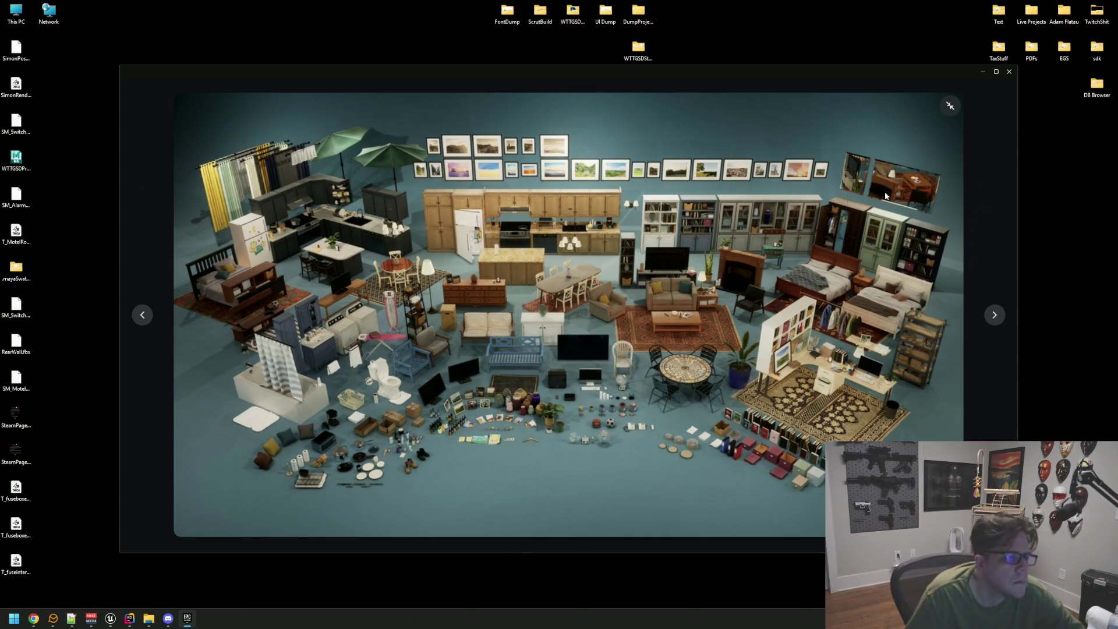
pyautogui.click(959, 104)
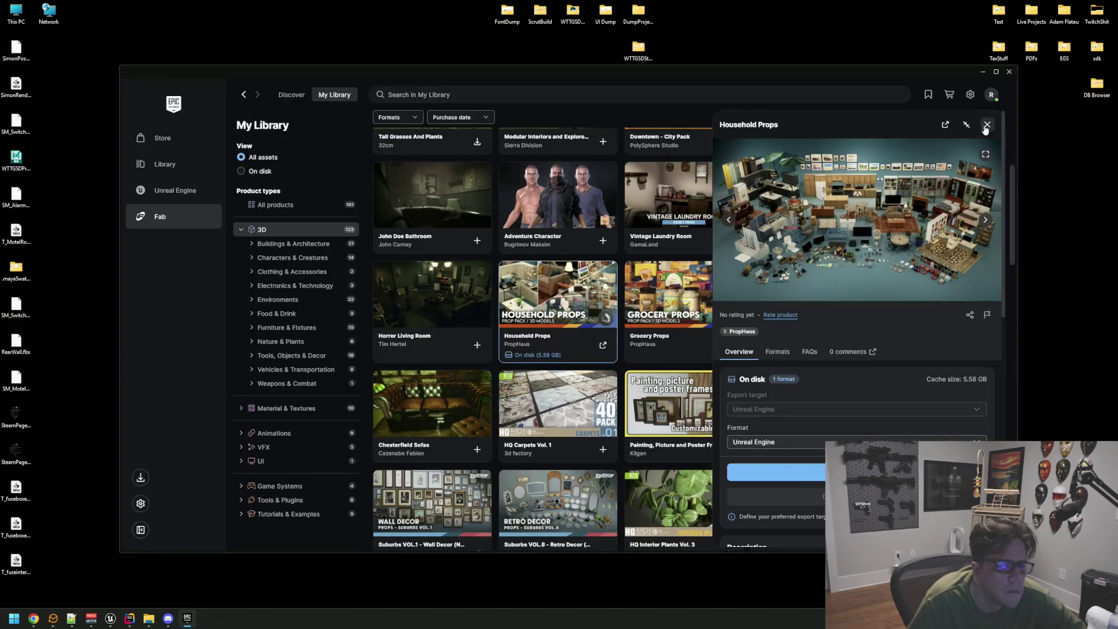
pyautogui.click(988, 117)
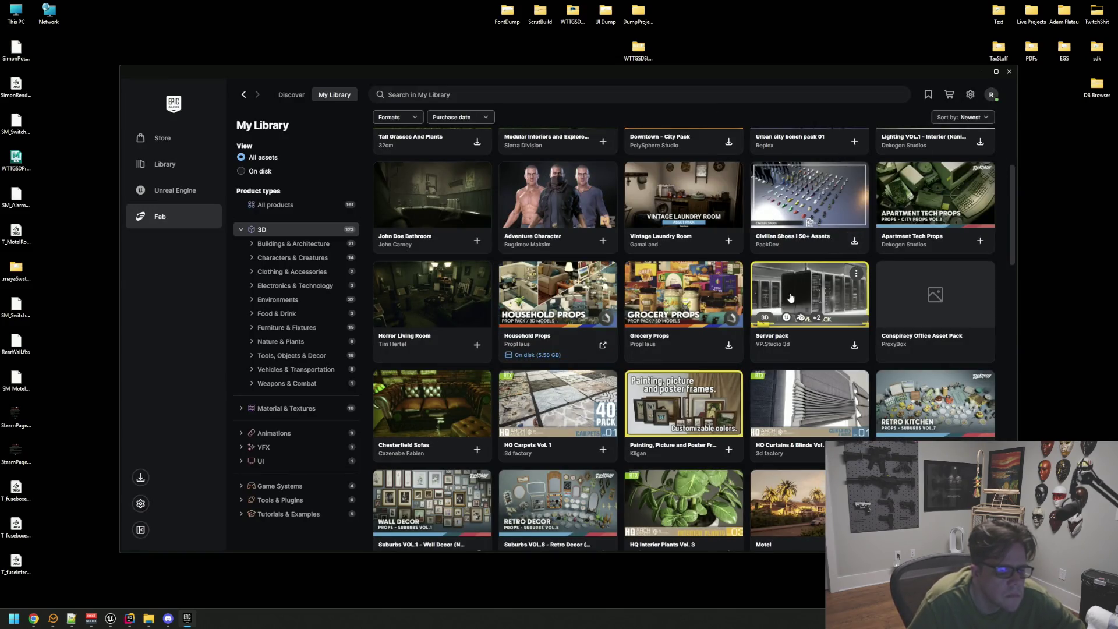
# Scroll the Fab My Library 3D grid past the Dekogon Suburbs and Vehicles packs to Street New York.
pyautogui.scroll(-1, 912, 334)
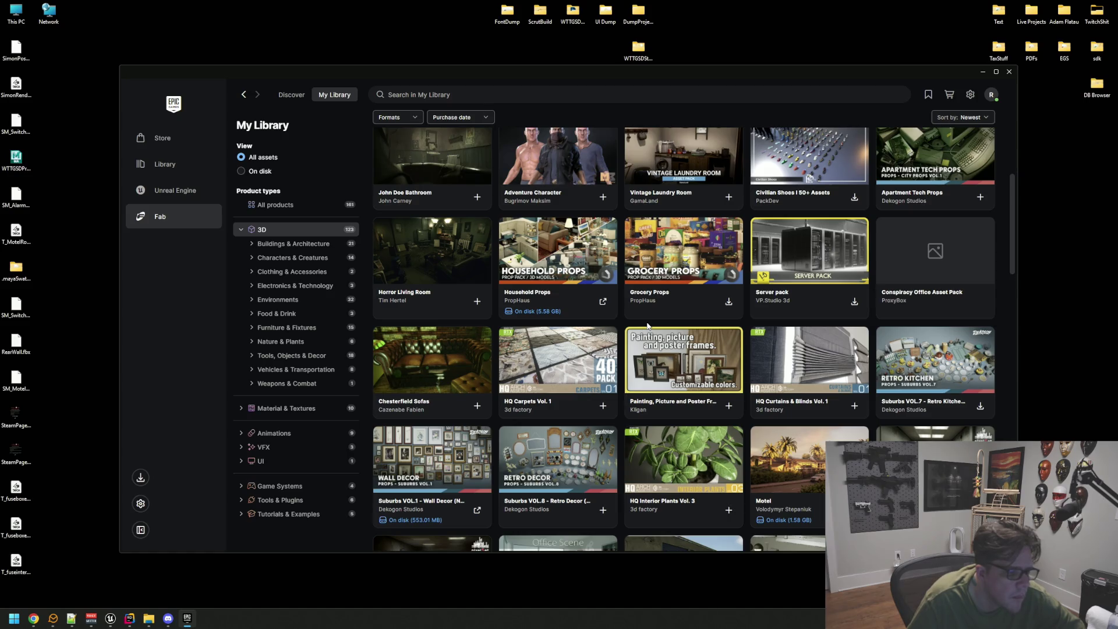
pyautogui.scroll(-1, 566, 338)
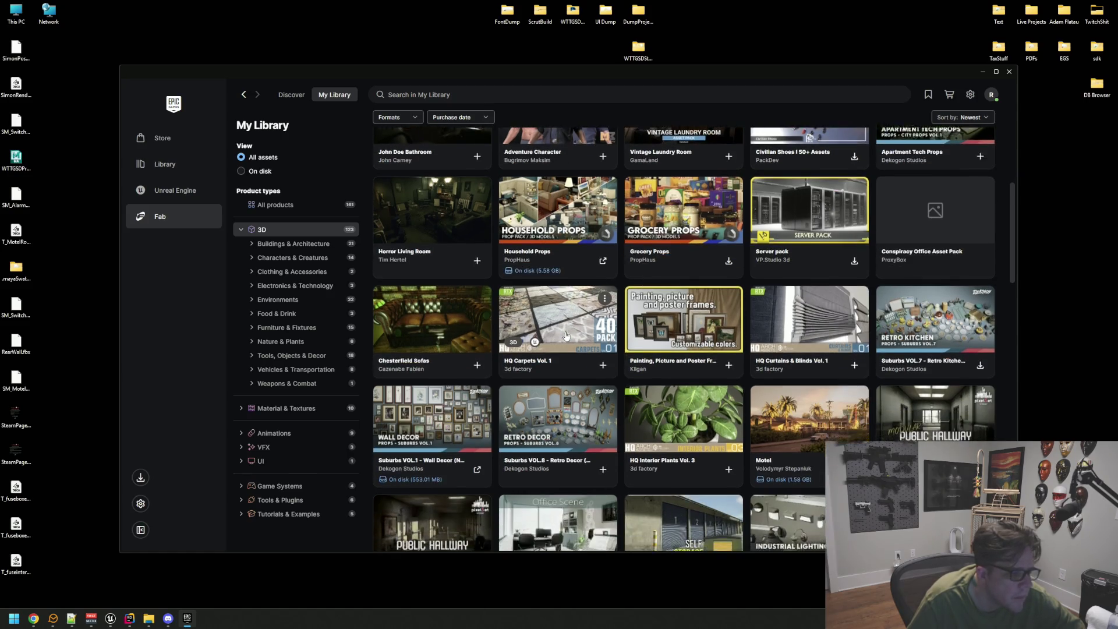
pyautogui.scroll(-2, 506, 318)
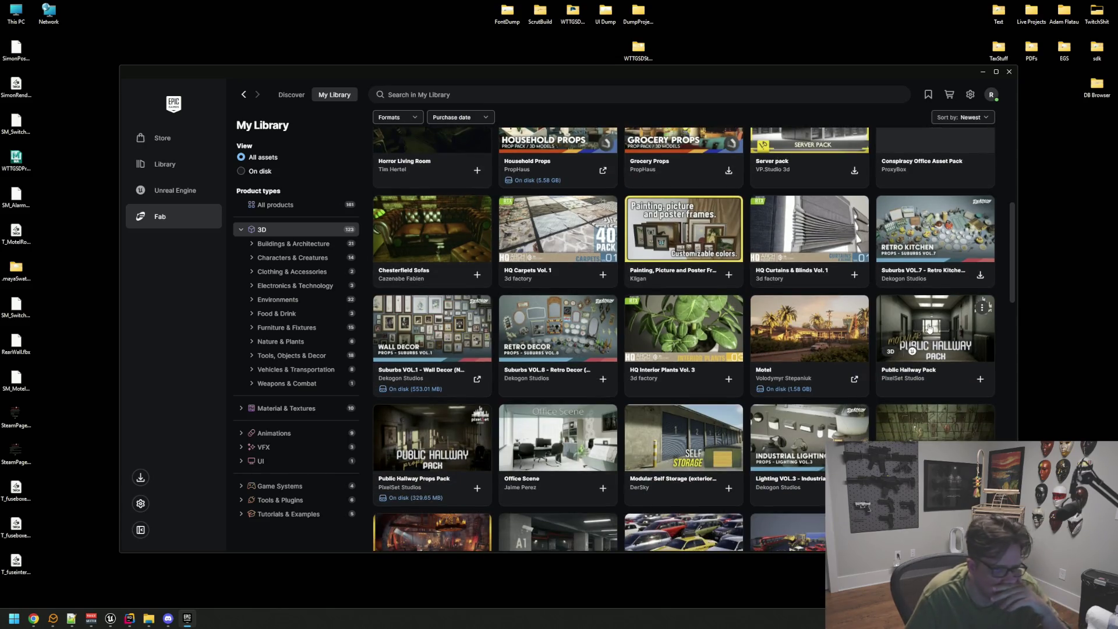
pyautogui.scroll(-1, 929, 328)
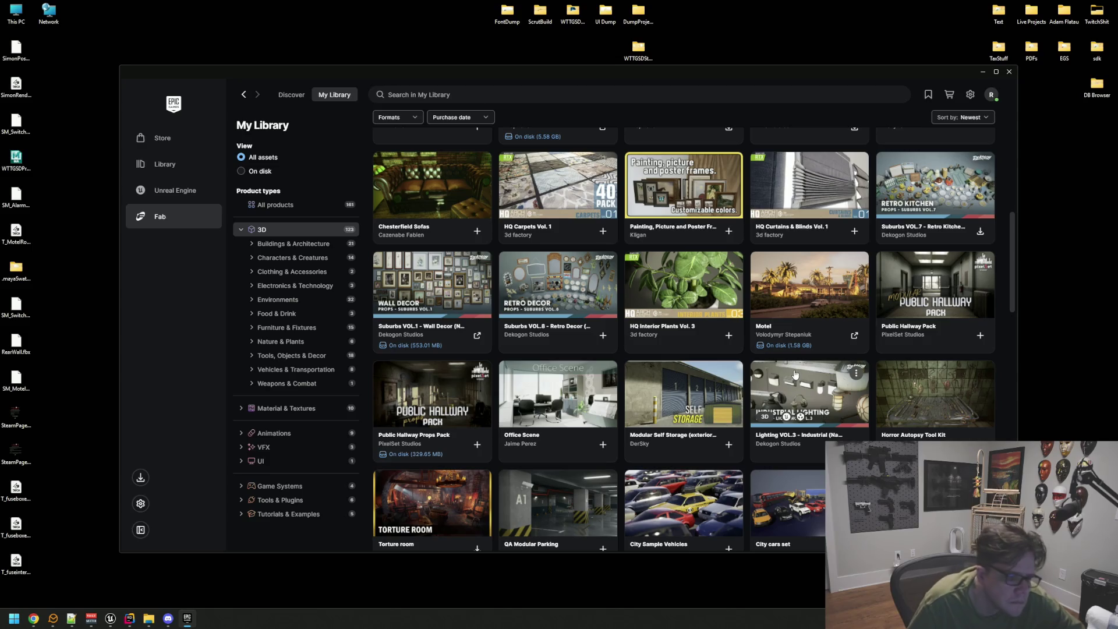
pyautogui.scroll(-2, 464, 403)
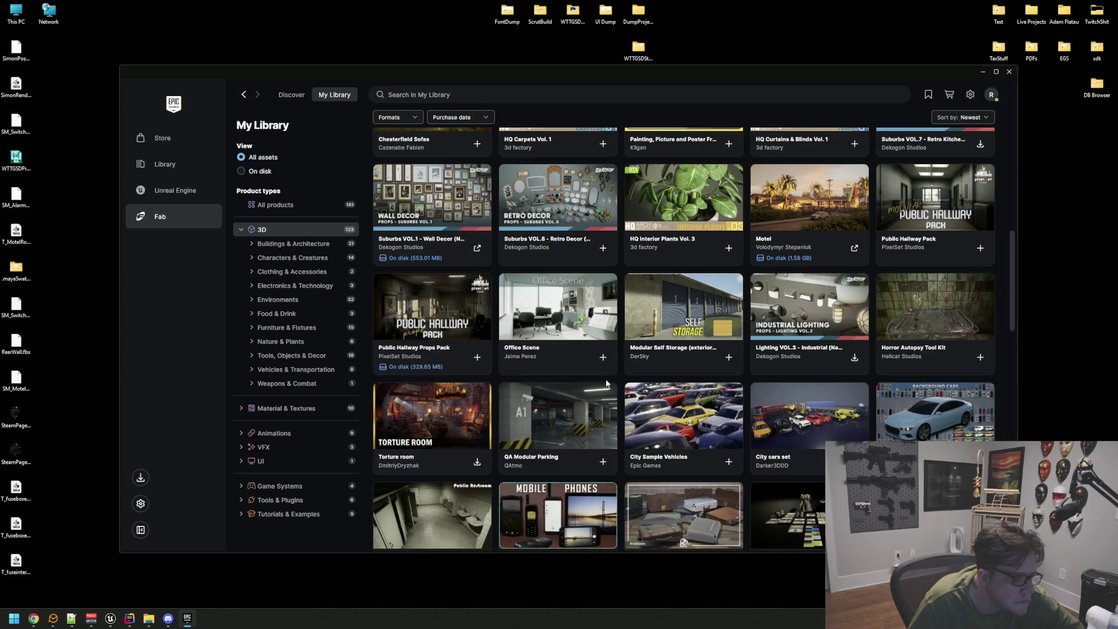
pyautogui.scroll(-3, 670, 396)
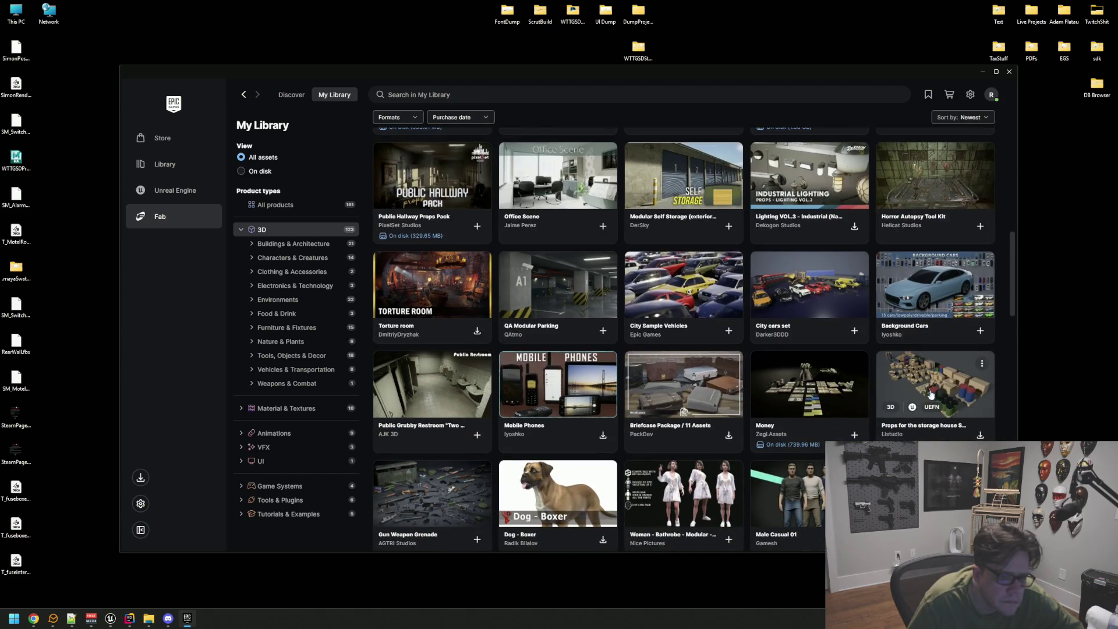
pyautogui.scroll(-3, 925, 366)
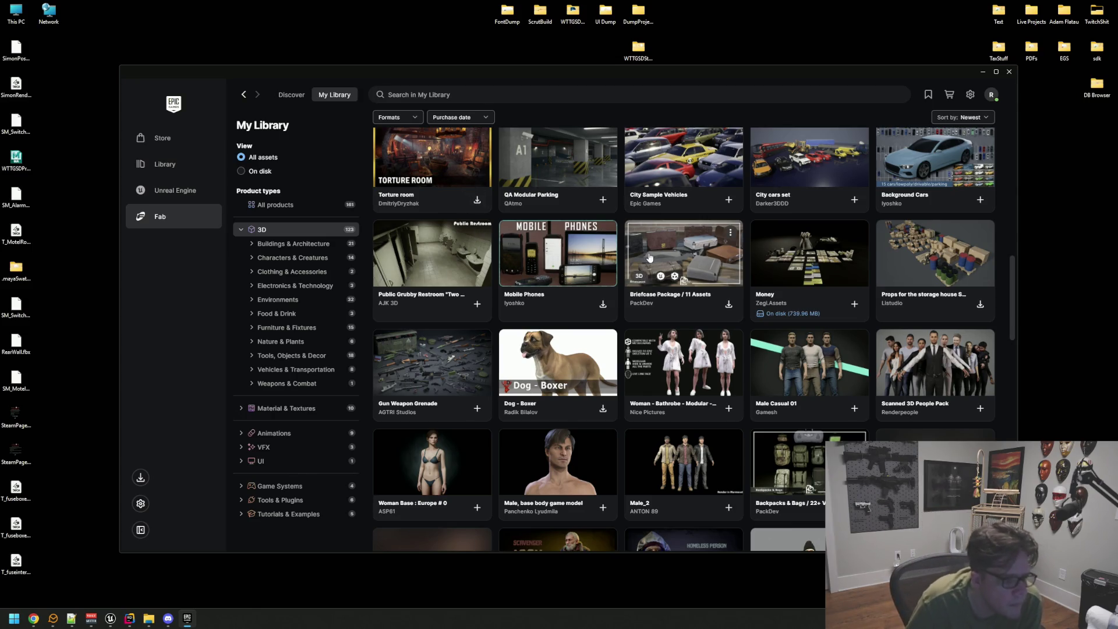
pyautogui.scroll(-2, 649, 256)
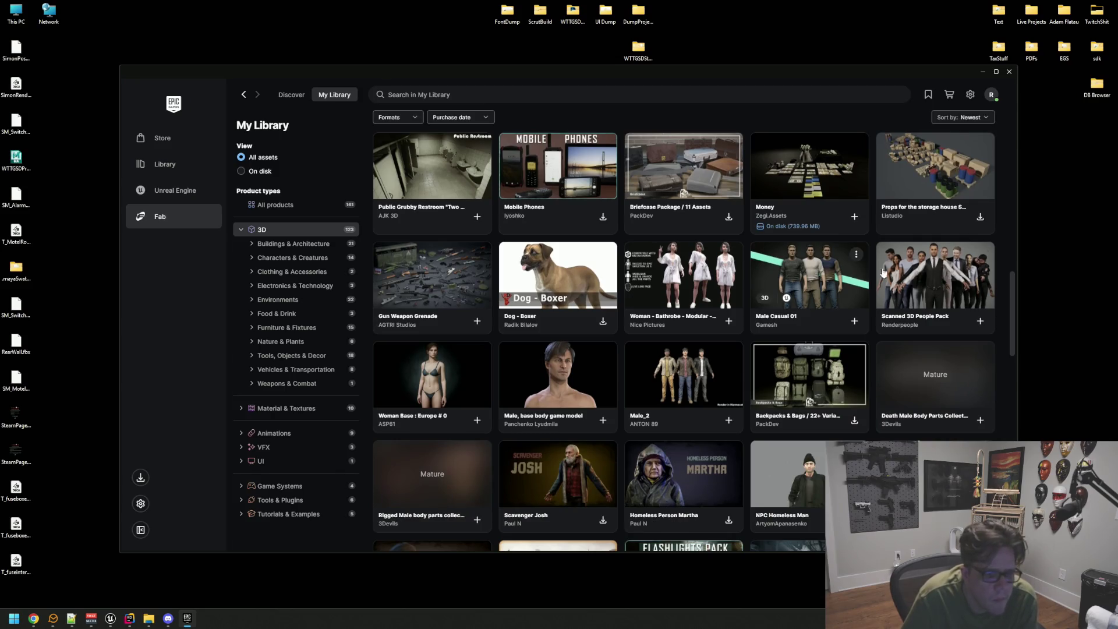
pyautogui.scroll(-3, 935, 280)
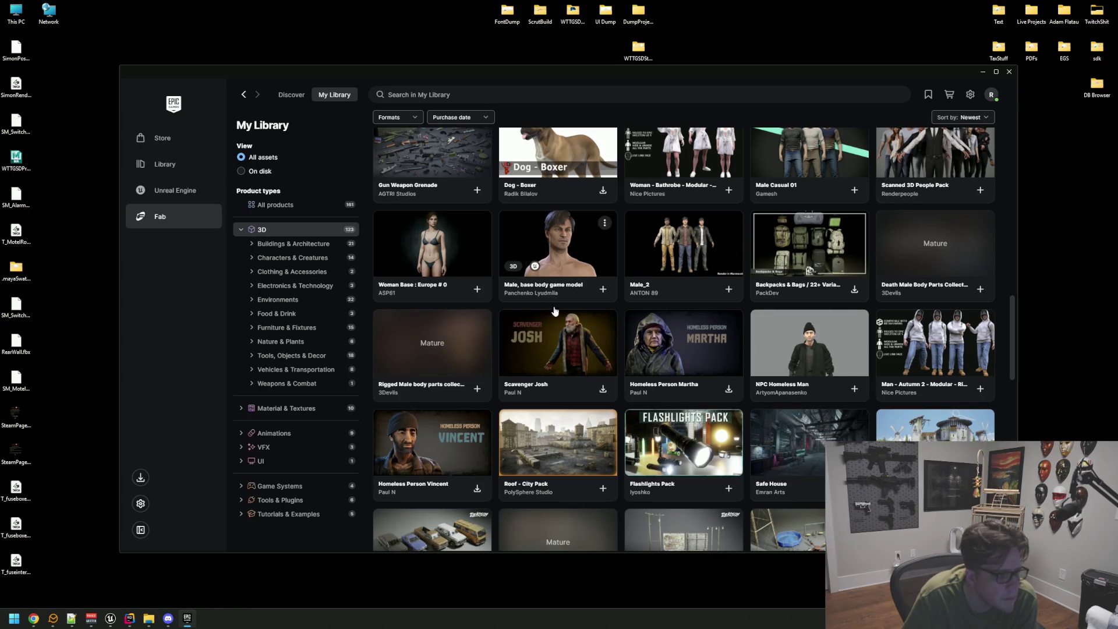
pyautogui.scroll(-2, 458, 319)
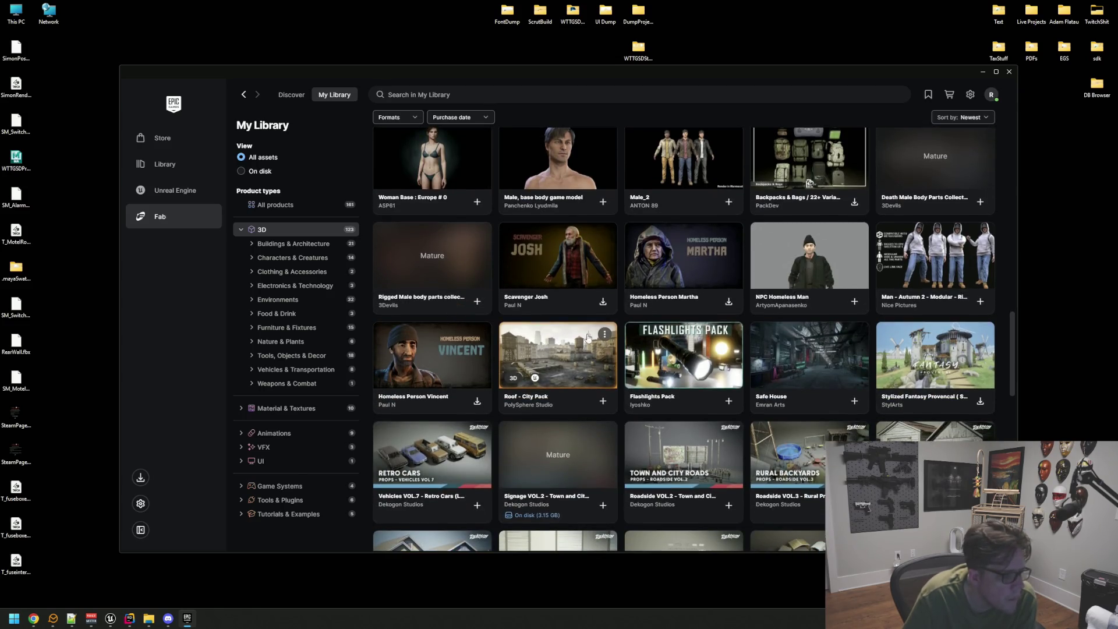
pyautogui.scroll(-3, 808, 326)
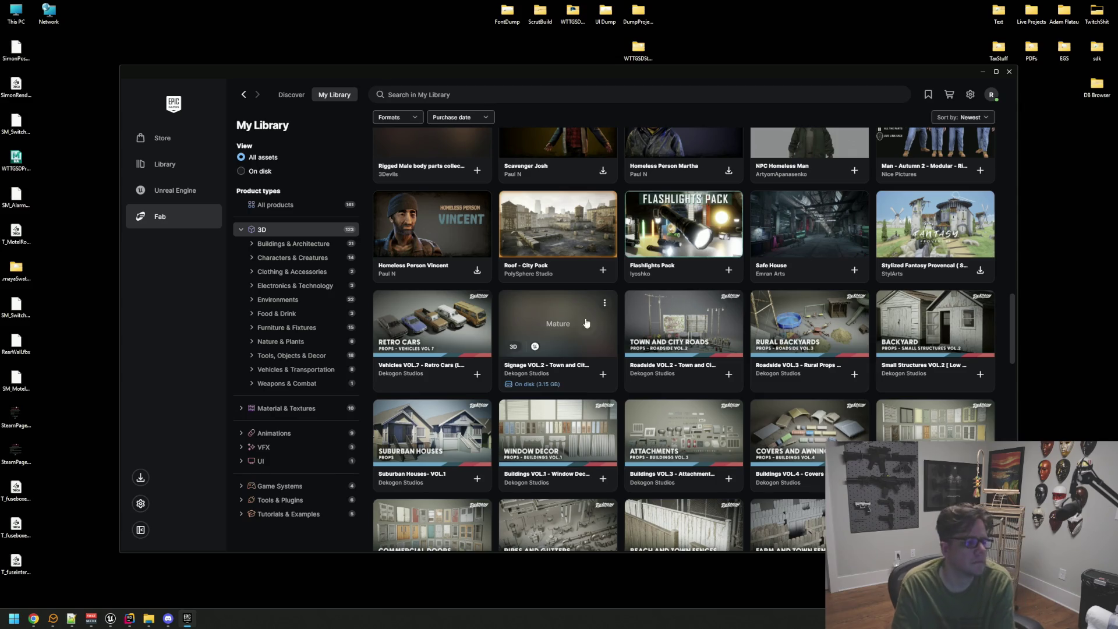
pyautogui.scroll(-2, 449, 322)
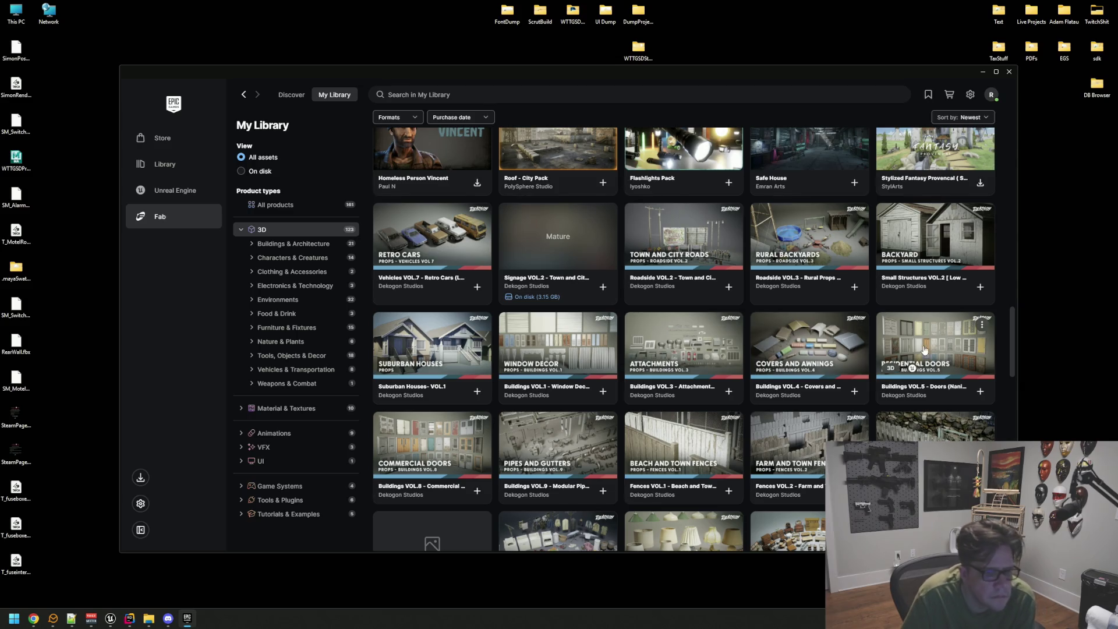
pyautogui.scroll(-3, 827, 322)
pyautogui.scroll(-2, 477, 322)
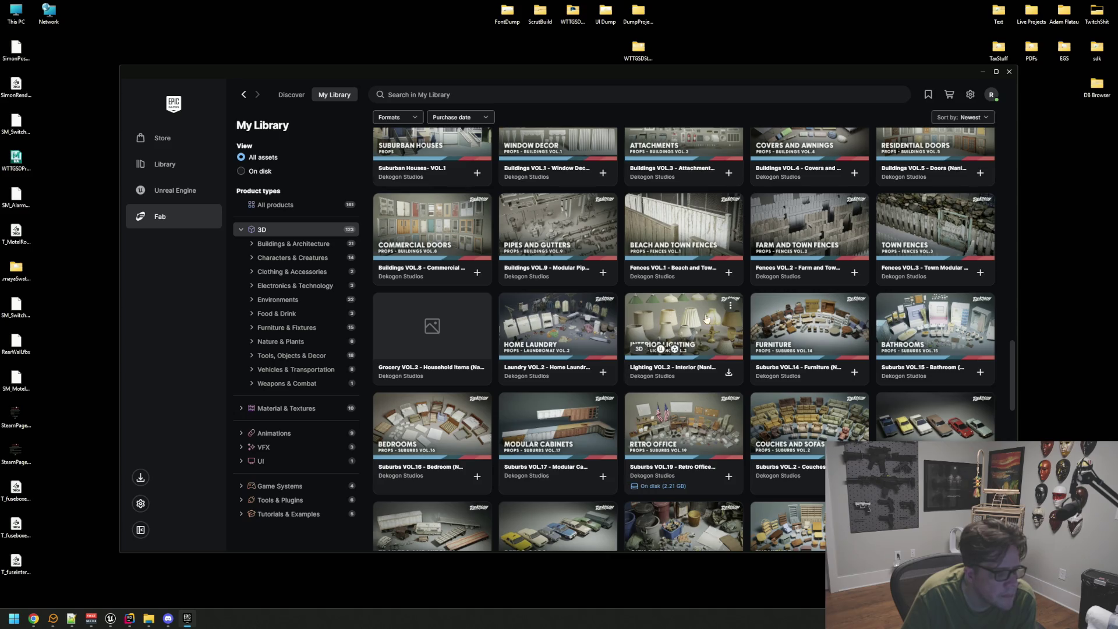
pyautogui.scroll(-2, 948, 322)
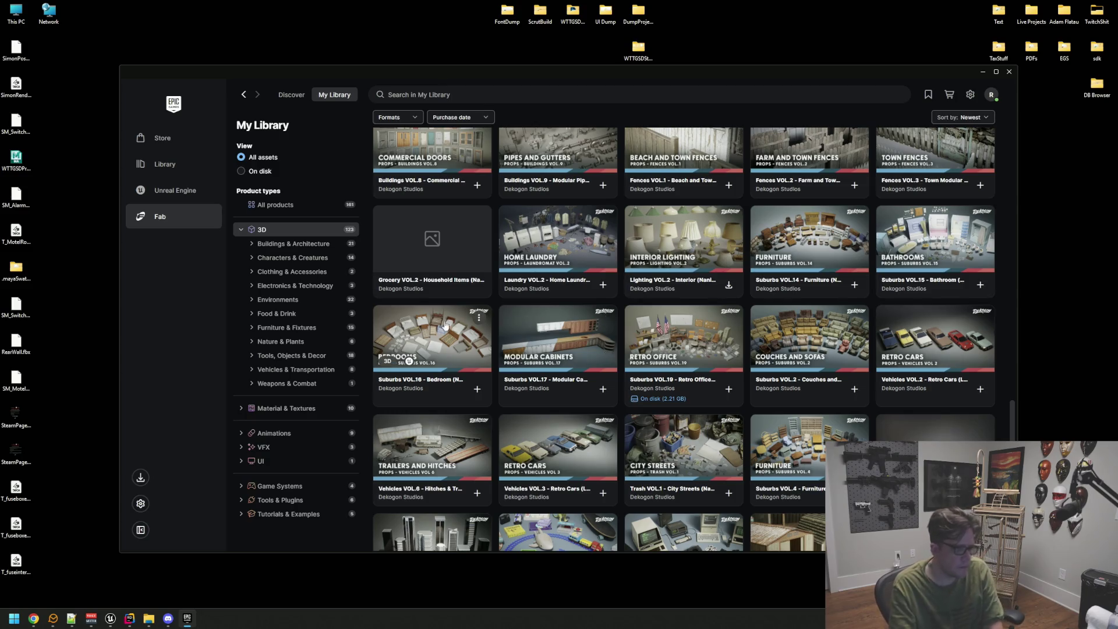
pyautogui.scroll(-2, 449, 322)
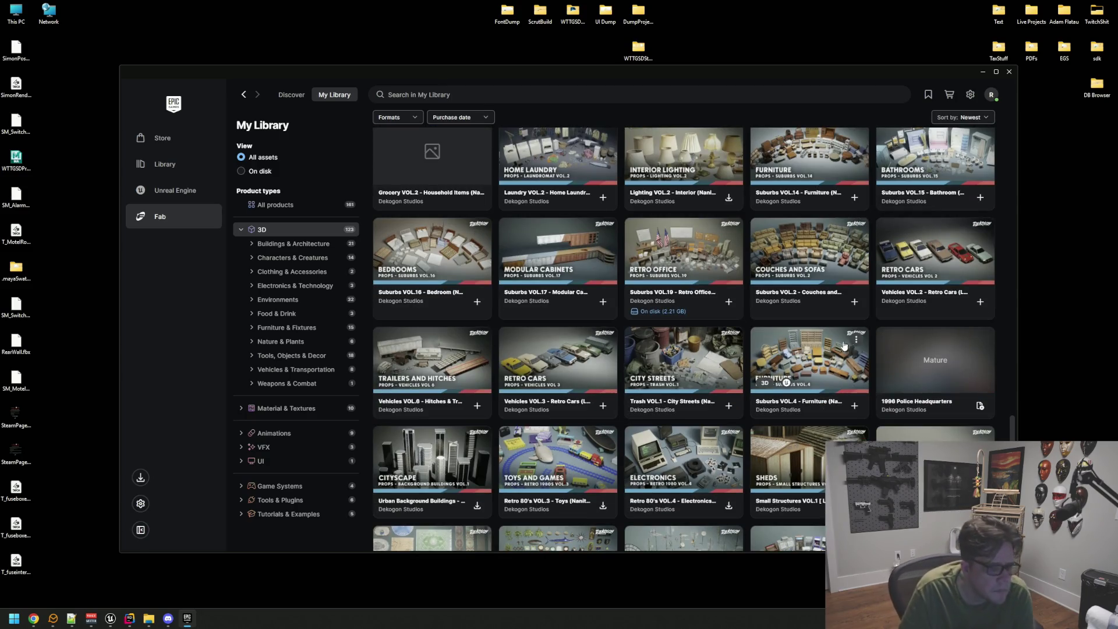
pyautogui.scroll(-2, 902, 353)
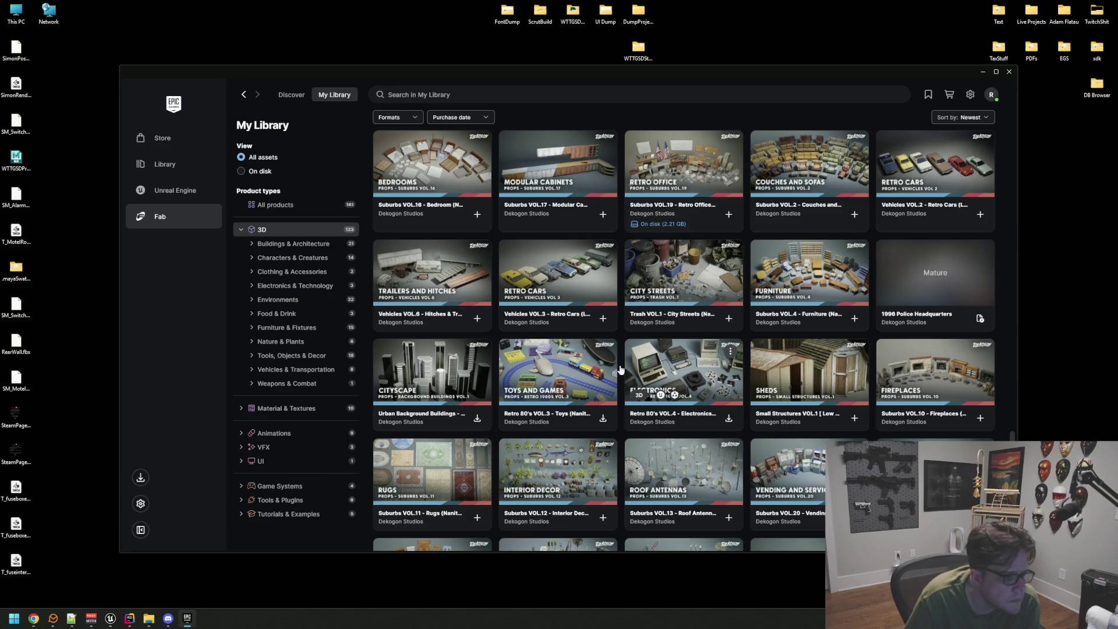
pyautogui.scroll(-3, 582, 350)
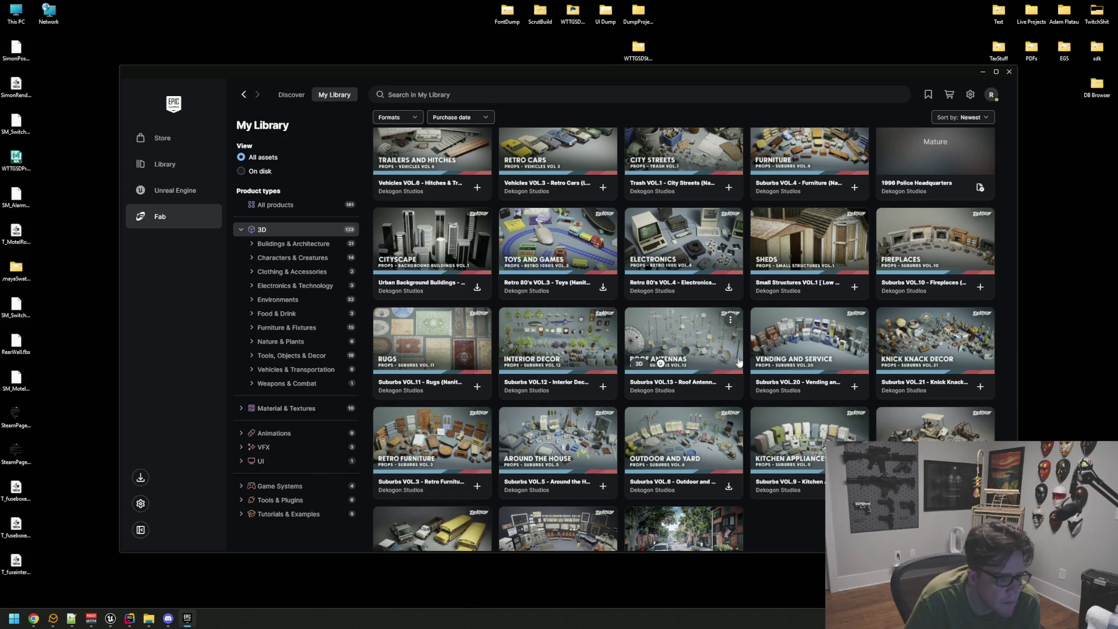
pyautogui.scroll(-2, 931, 343)
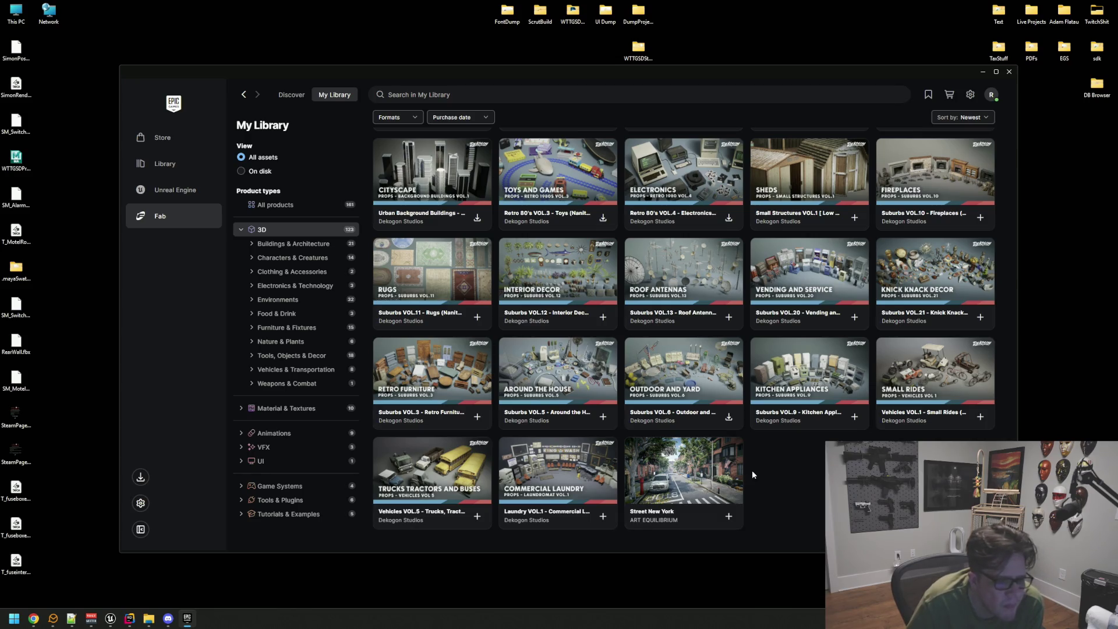
pyautogui.scroll(15, 764, 474)
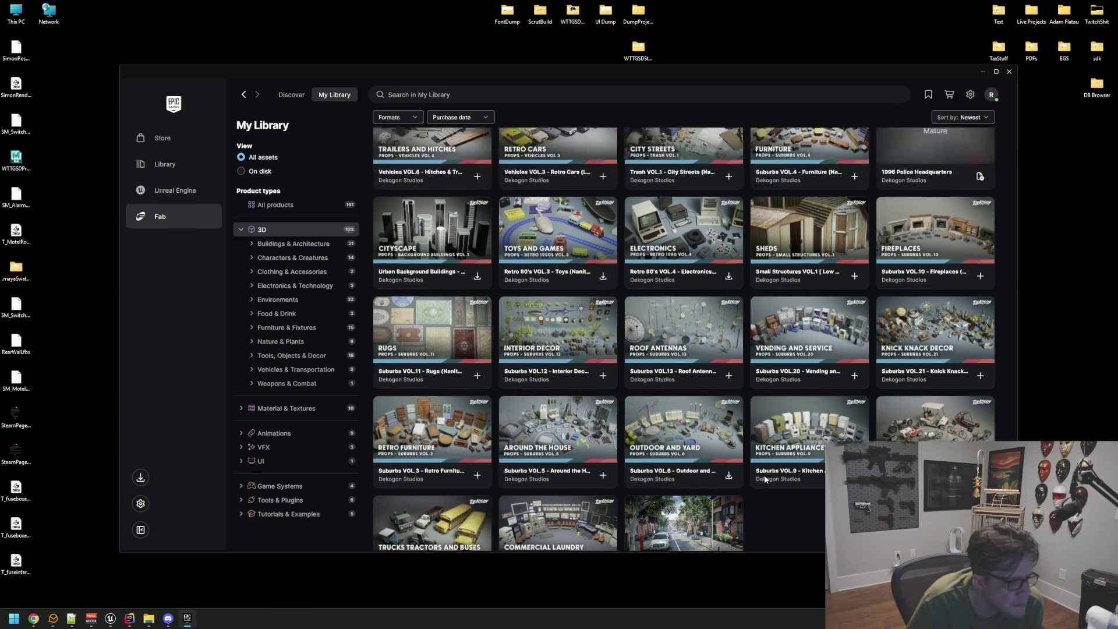
# Scroll back up to the Vintage Laundry Room pack and open its details.
pyautogui.scroll(-1, 746, 469)
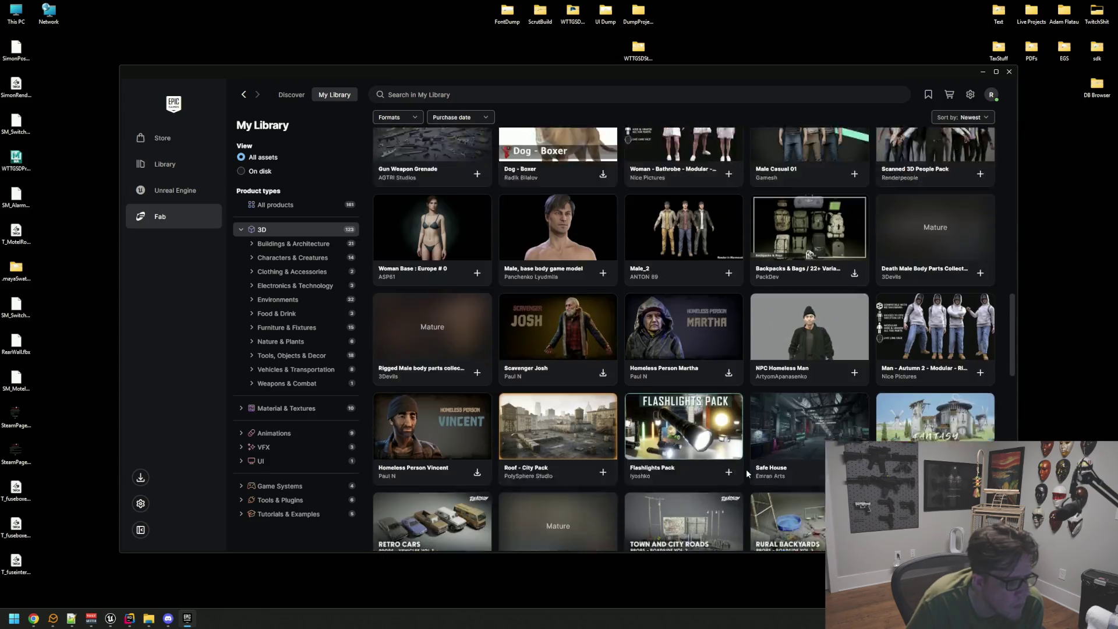
pyautogui.scroll(2, 751, 473)
pyautogui.scroll(5, 753, 476)
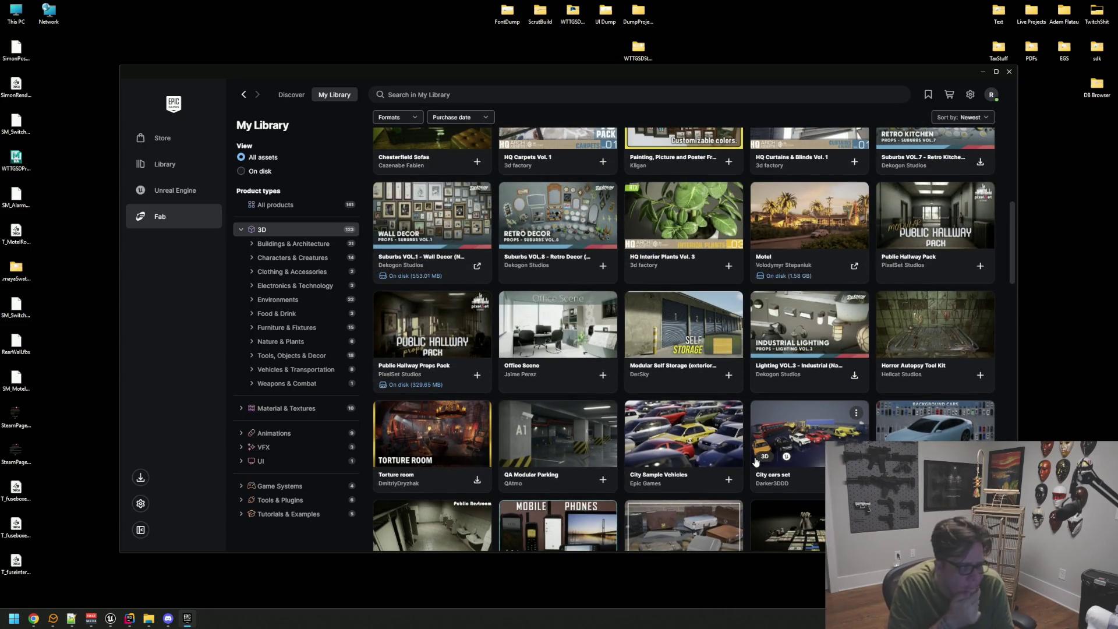
pyautogui.scroll(3, 738, 403)
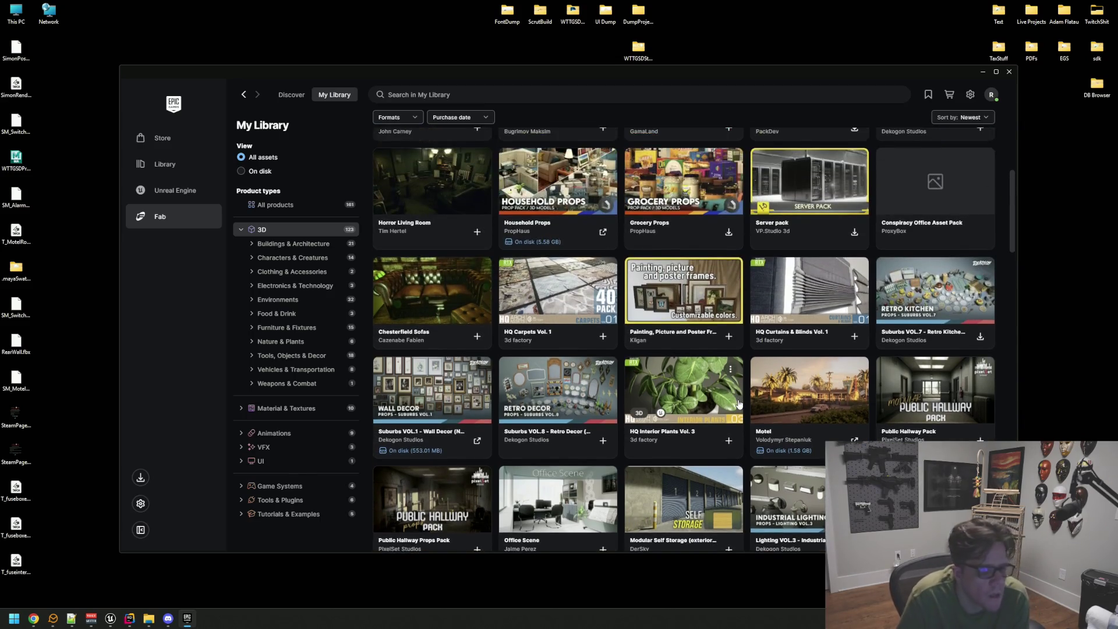
pyautogui.scroll(1, 748, 387)
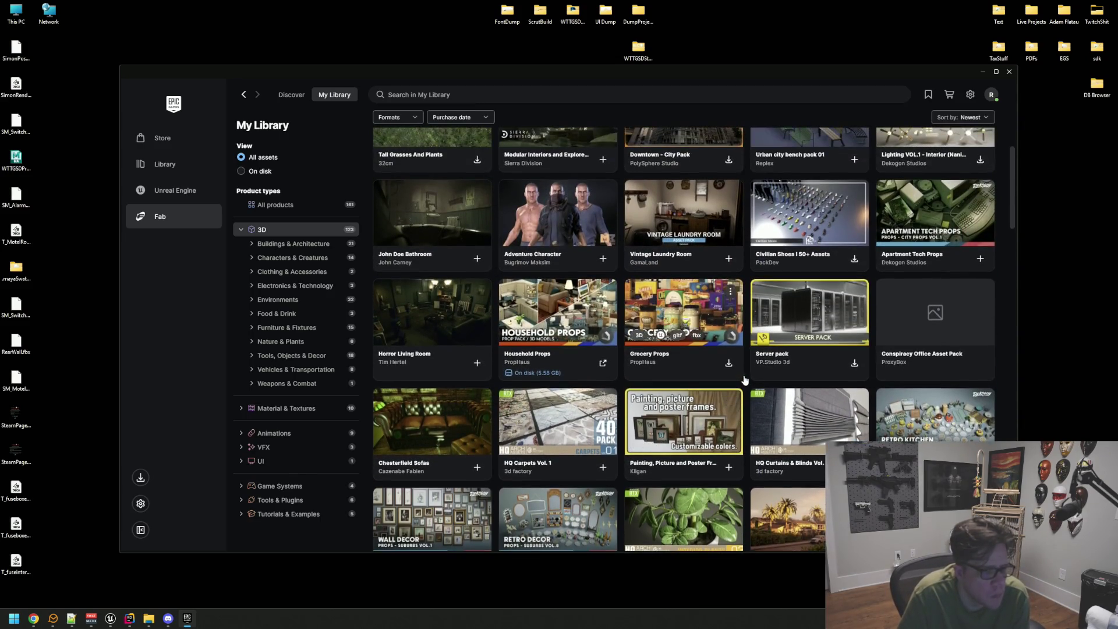
pyautogui.scroll(1, 750, 386)
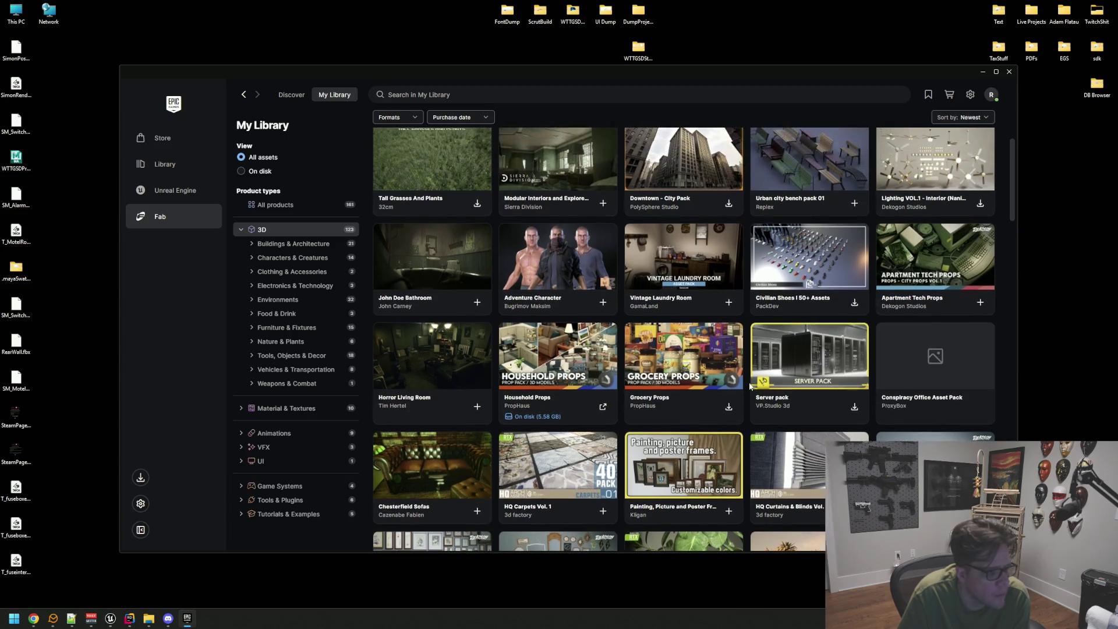
pyautogui.scroll(2, 749, 386)
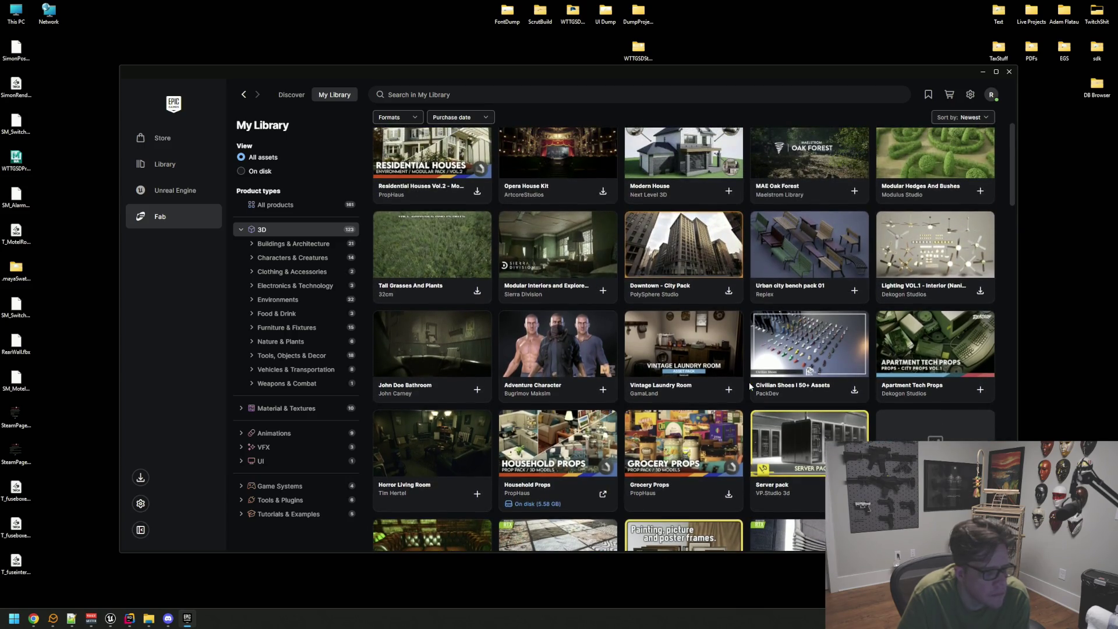
pyautogui.click(728, 326)
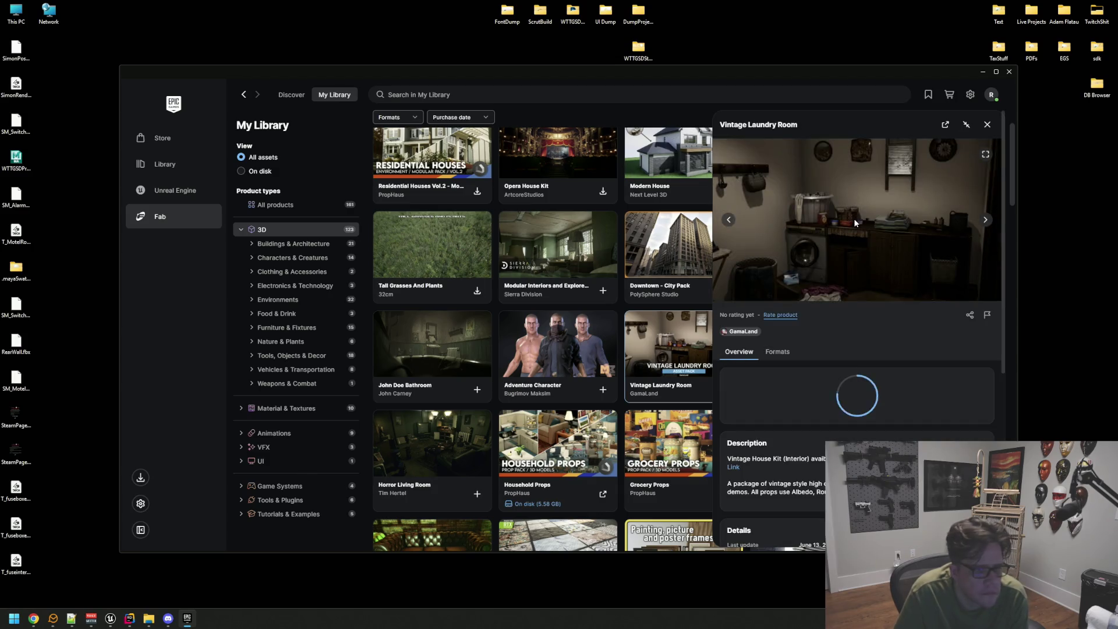
# View the Vintage Laundry Room preview images full size, through to the all-assets overview.
pyautogui.click(984, 156)
pyautogui.click(991, 315)
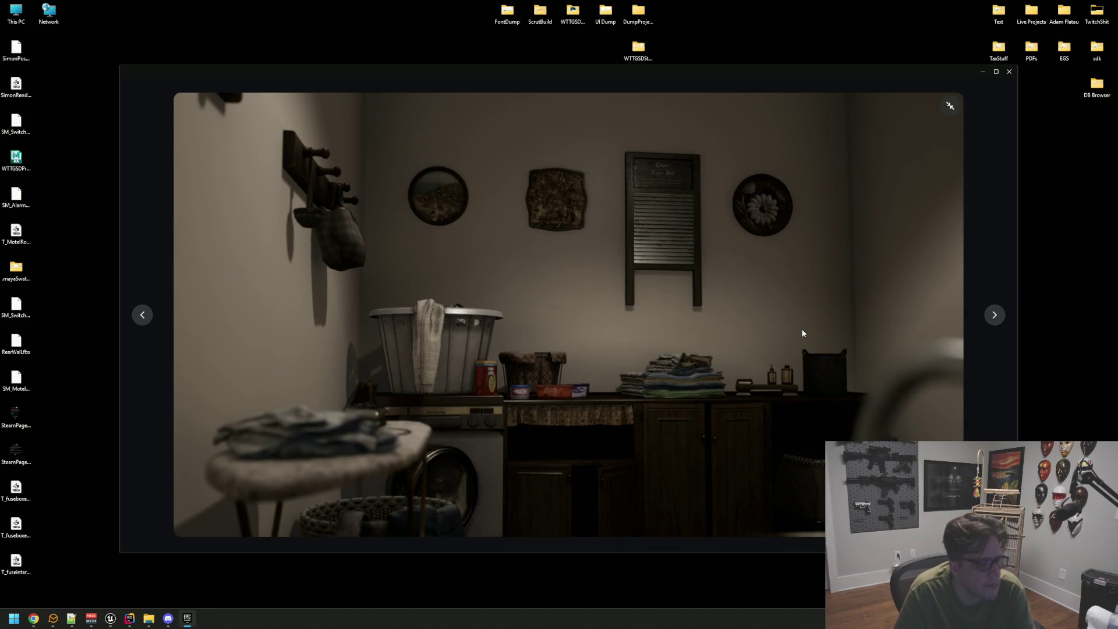
pyautogui.press('Right')
pyautogui.press('Right')
pyautogui.press('Right')
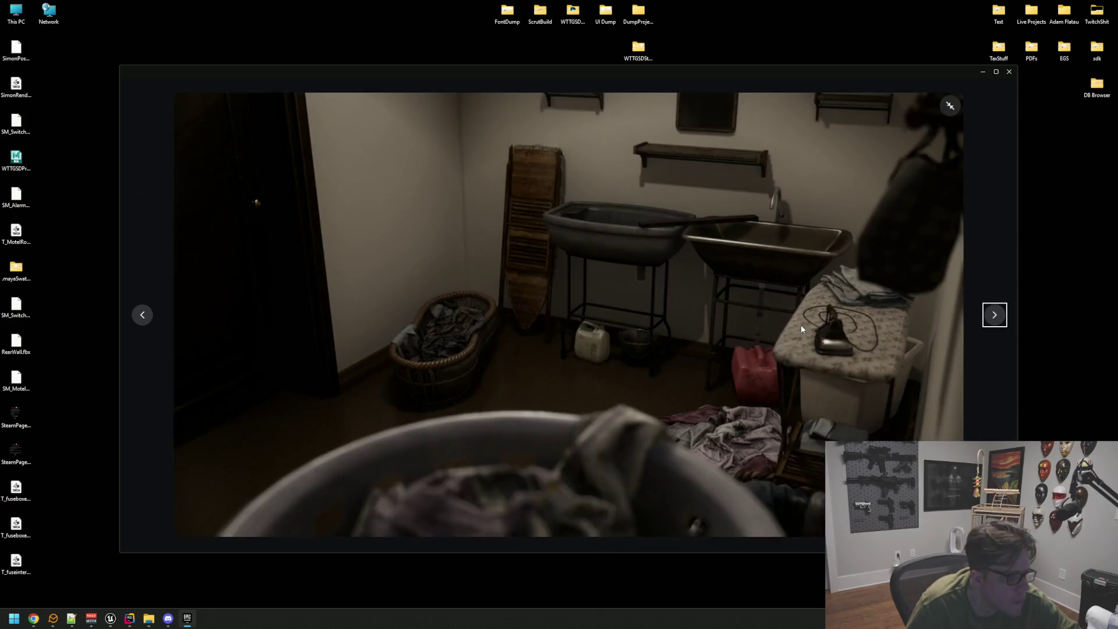
pyautogui.press('Right')
pyautogui.press('Right')
pyautogui.press('Right')
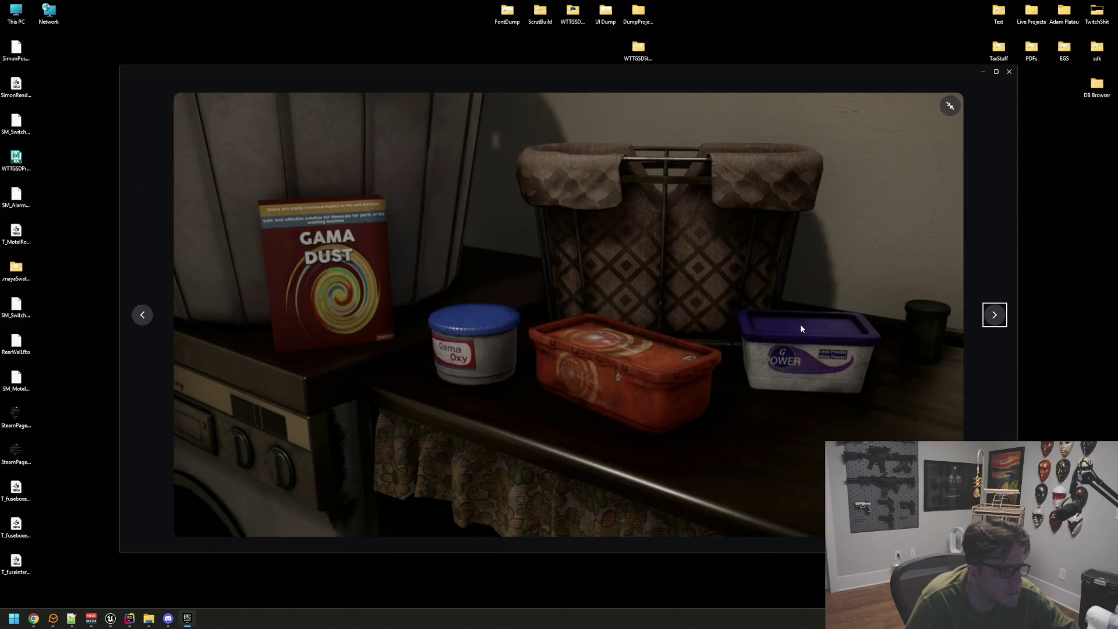
pyautogui.press('Right')
pyautogui.press('Right')
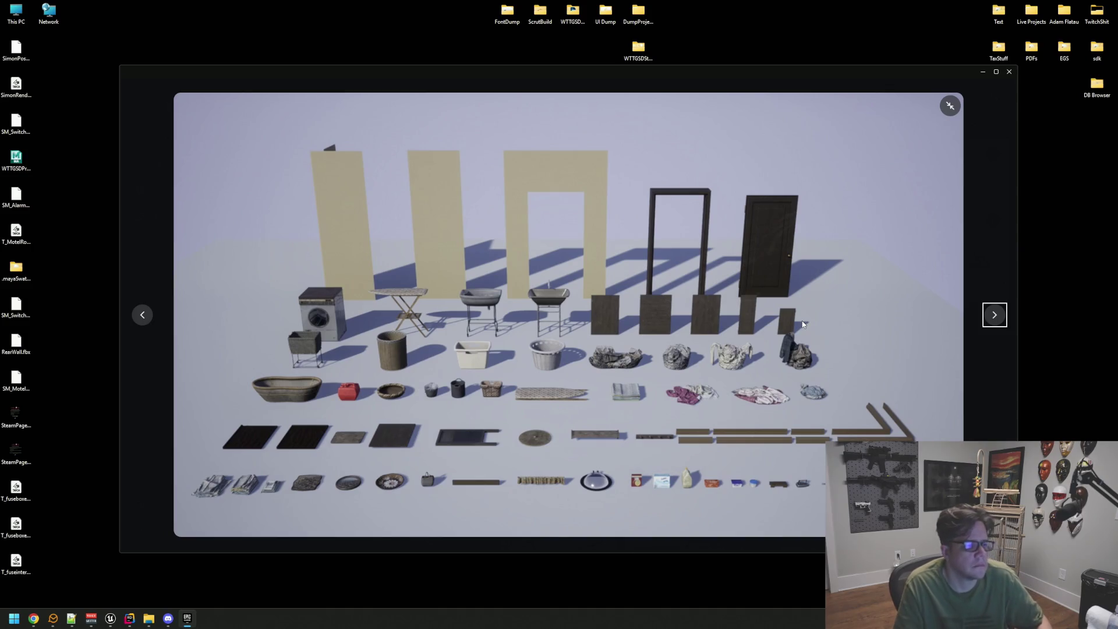
pyautogui.press('Escape')
# Close the Vintage Laundry Room details and return to the top of the 3D library grid.
pyautogui.click(989, 125)
pyautogui.scroll(3, 741, 306)
pyautogui.scroll(2, 740, 307)
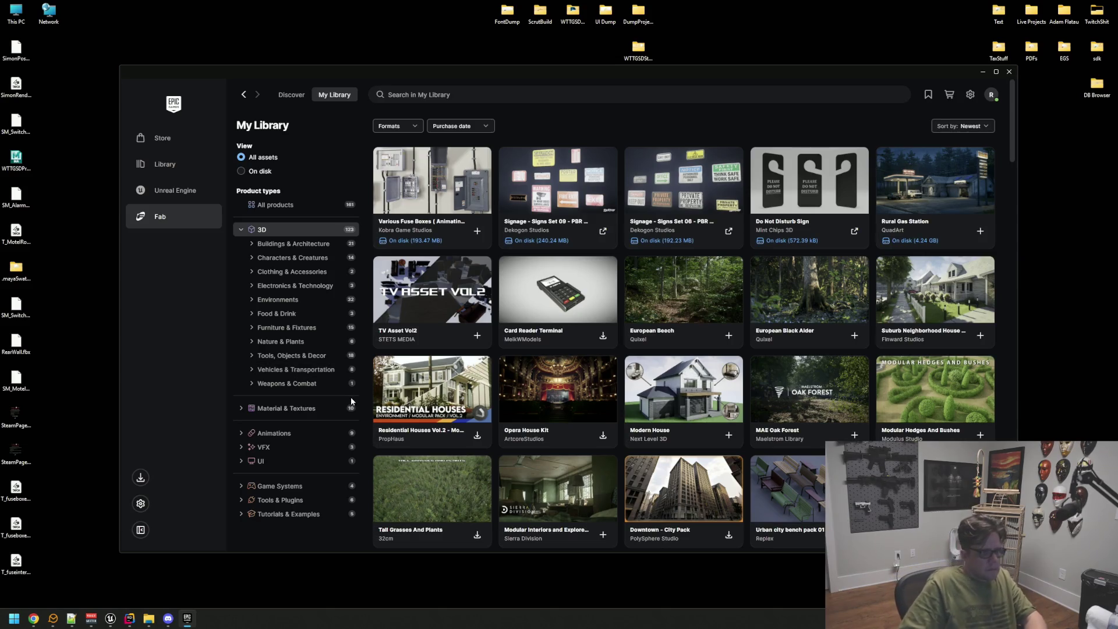
# Switch to the WTTGSD editor and open the signage pack's asset folders.
pyautogui.moveTo(110, 622)
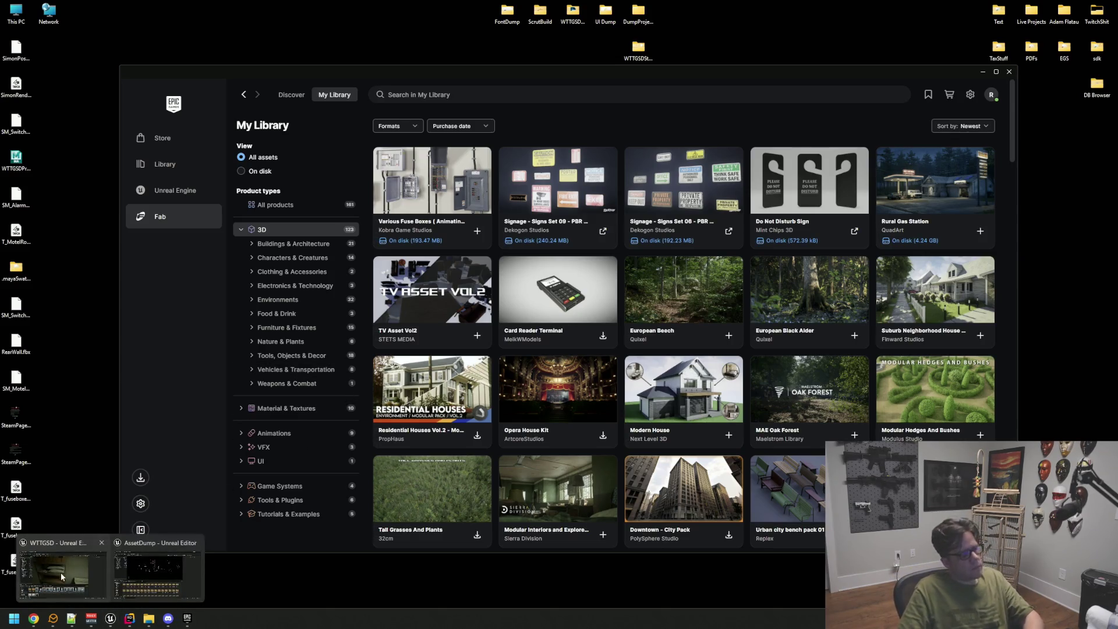
pyautogui.click(60, 571)
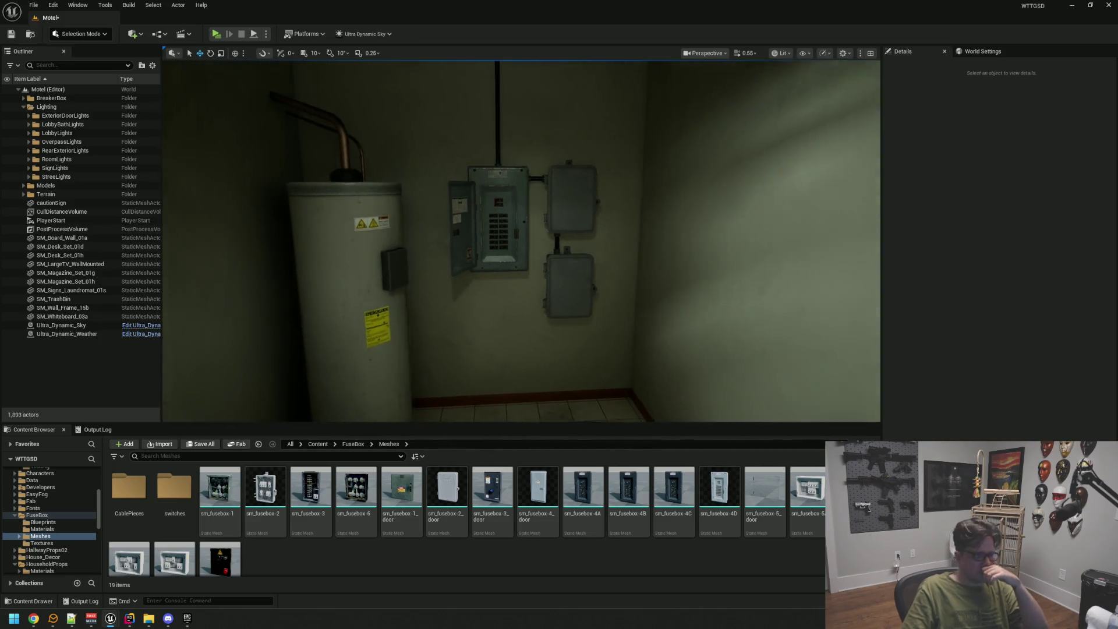
pyautogui.click(17, 516)
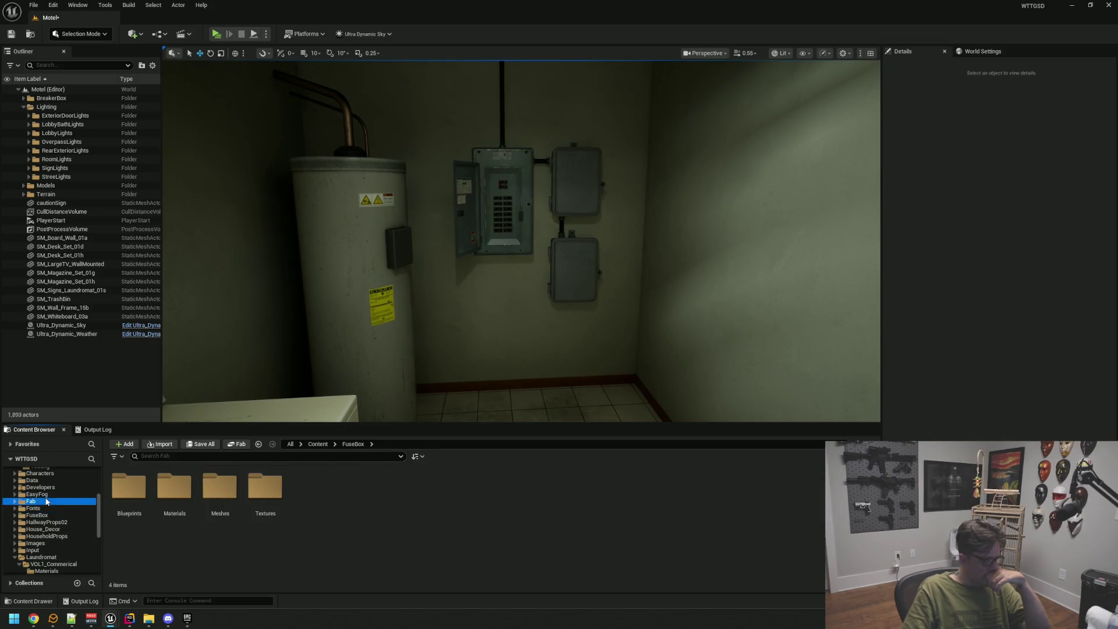
pyautogui.doubleClick(175, 488)
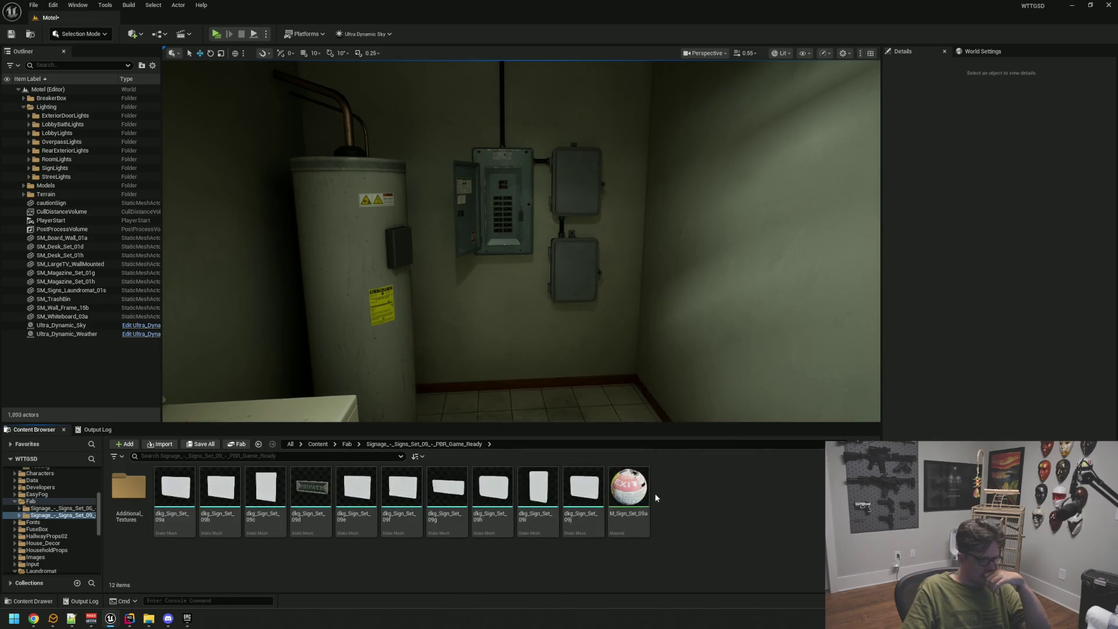
pyautogui.doubleClick(132, 485)
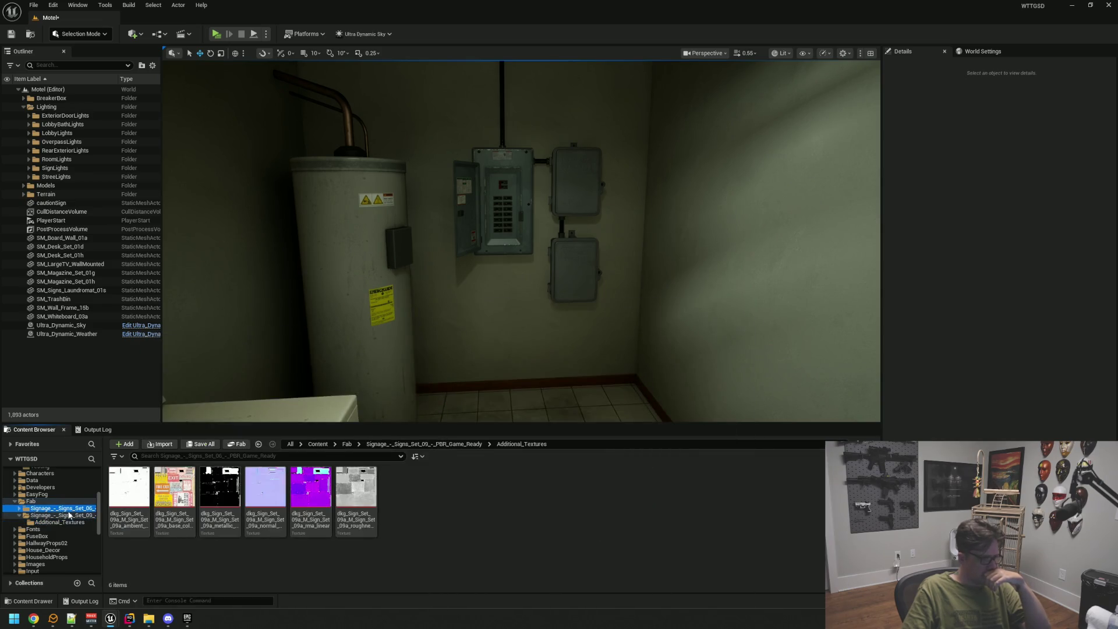
# Preview the dkg_Sign_Set_06b, dkg_Sign_Set_06a and DANGER KEEP OUT sign meshes.
pyautogui.click(210, 488)
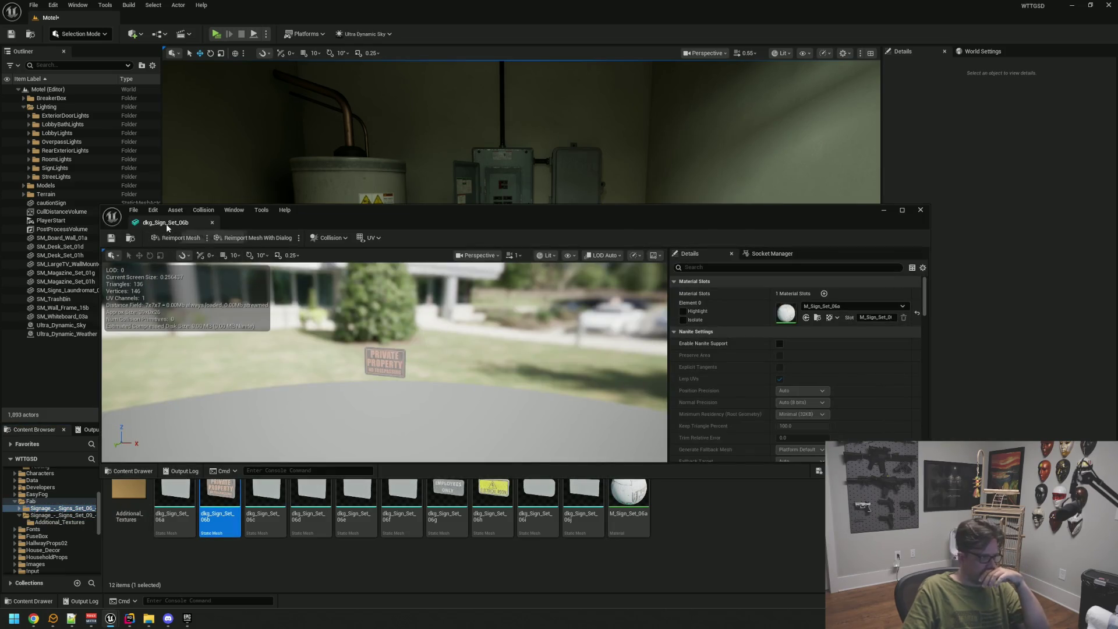
pyautogui.click(212, 223)
pyautogui.doubleClick(174, 501)
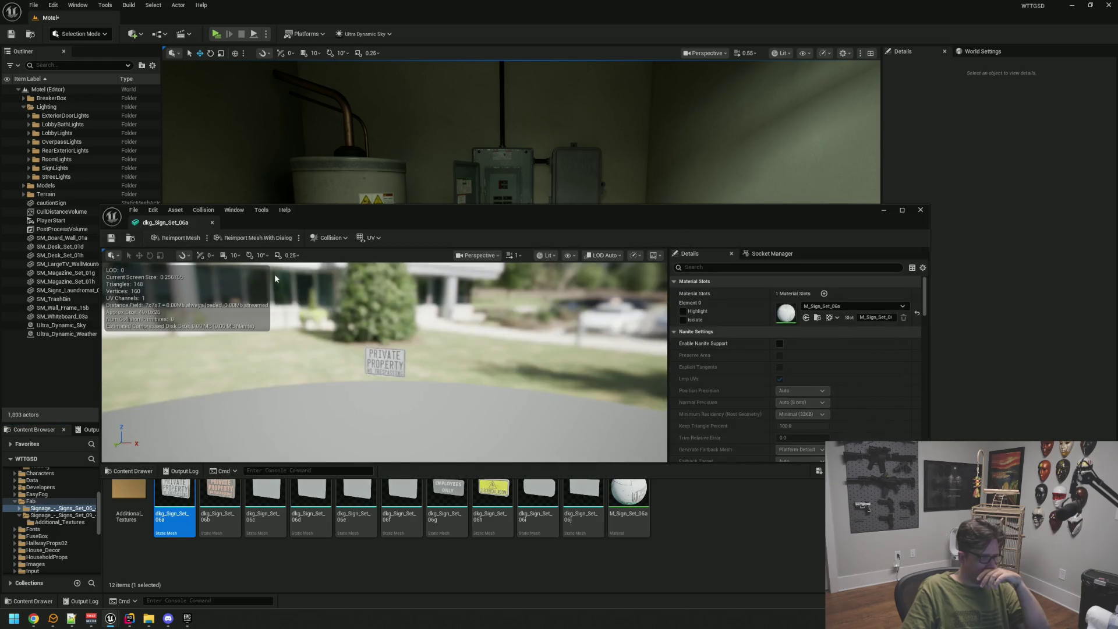
pyautogui.click(212, 223)
pyautogui.doubleClick(265, 500)
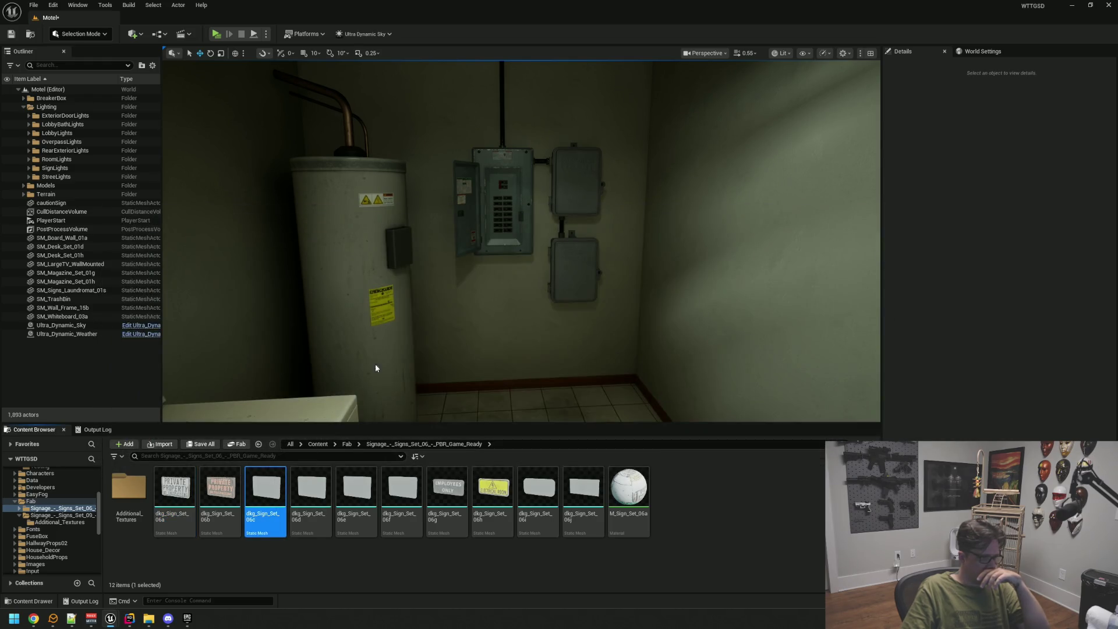
pyautogui.click(212, 222)
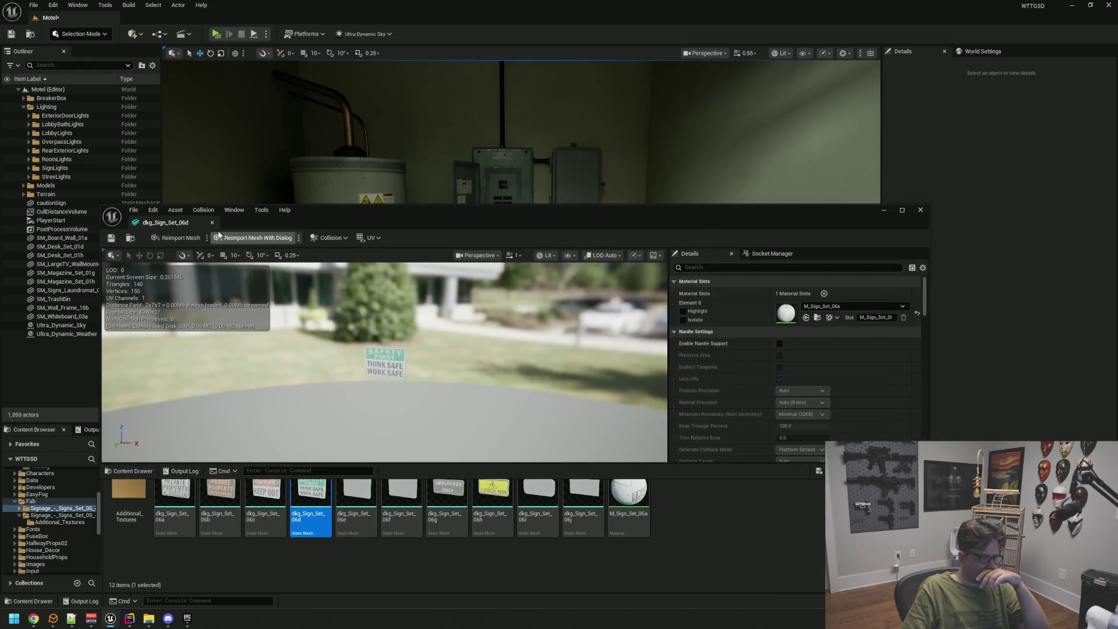
# Drag the Safety First sign dkg_Sign_Set_06d into the utility room and raise it above the breaker panel.
pyautogui.click(212, 222)
pyautogui.moveTo(311, 501); pyautogui.dragTo(498, 363)
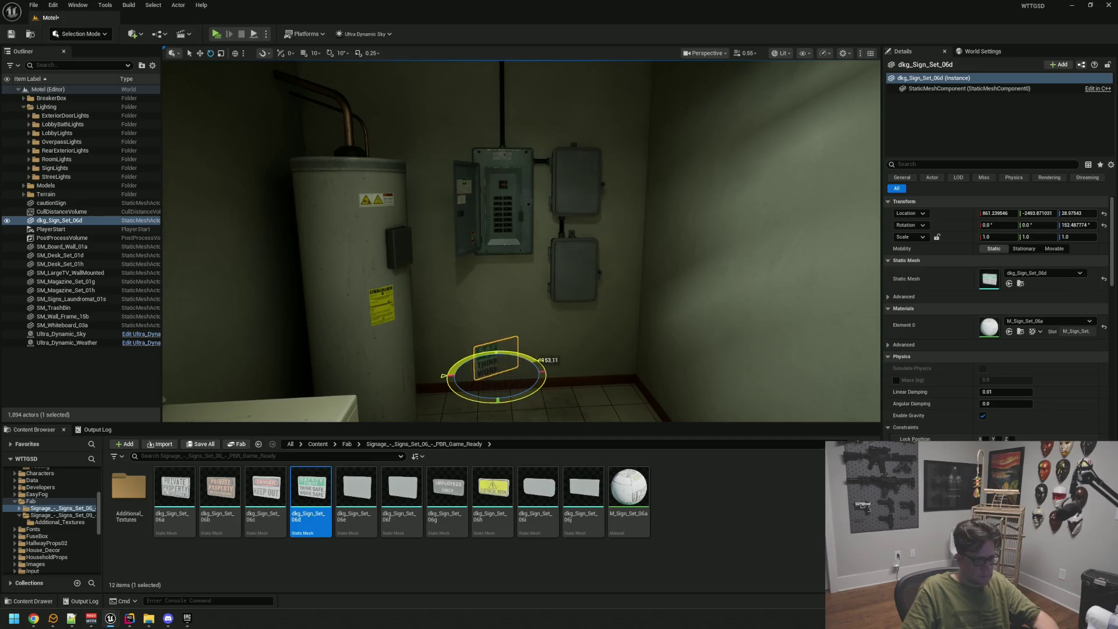
pyautogui.moveTo(548, 370); pyautogui.dragTo(548, 371)
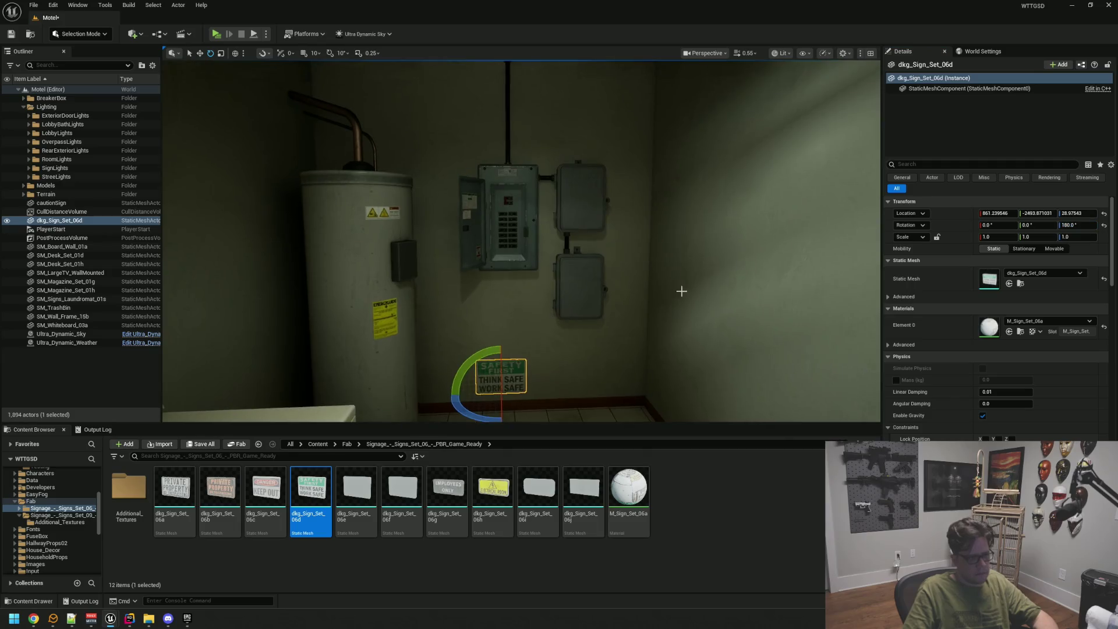
pyautogui.press('w')
pyautogui.press('f')
pyautogui.scroll(-3, 675, 279)
pyautogui.moveTo(648, 227)
pyautogui.mouseDown()
pyautogui.moveTo(597, 215)
pyautogui.moveTo(593, 244)
pyautogui.mouseUp()
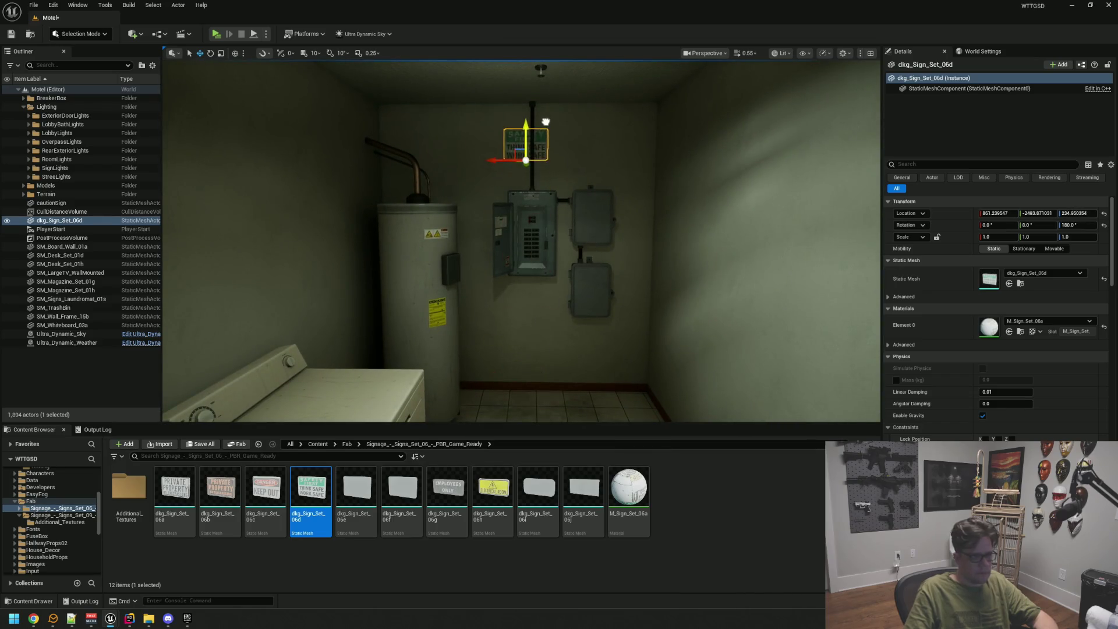
pyautogui.click(555, 173)
pyautogui.moveTo(555, 172)
pyautogui.mouseDown()
pyautogui.moveTo(550, 209)
pyautogui.moveTo(443, 216)
pyautogui.moveTo(524, 222)
pyautogui.moveTo(512, 233)
pyautogui.moveTo(522, 272)
pyautogui.mouseUp()
# Clear the selection and collapse the Models and Lighting groups in the Outliner.
pyautogui.click(512, 233)
pyautogui.press('Escape')
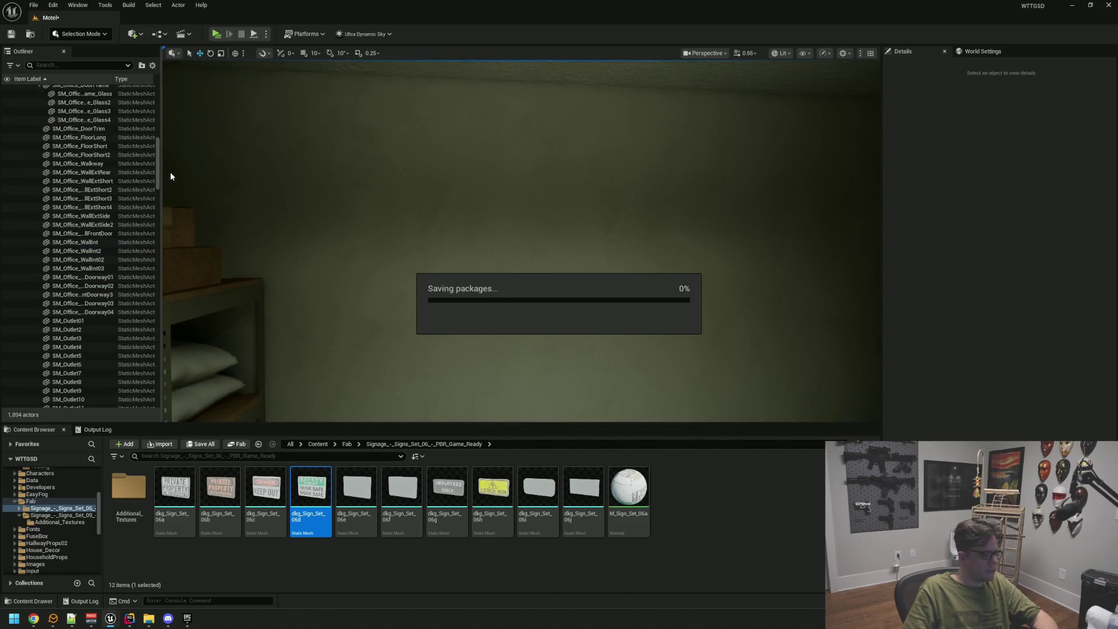
pyautogui.moveTo(157, 173); pyautogui.dragTo(159, 99)
pyautogui.click(24, 185)
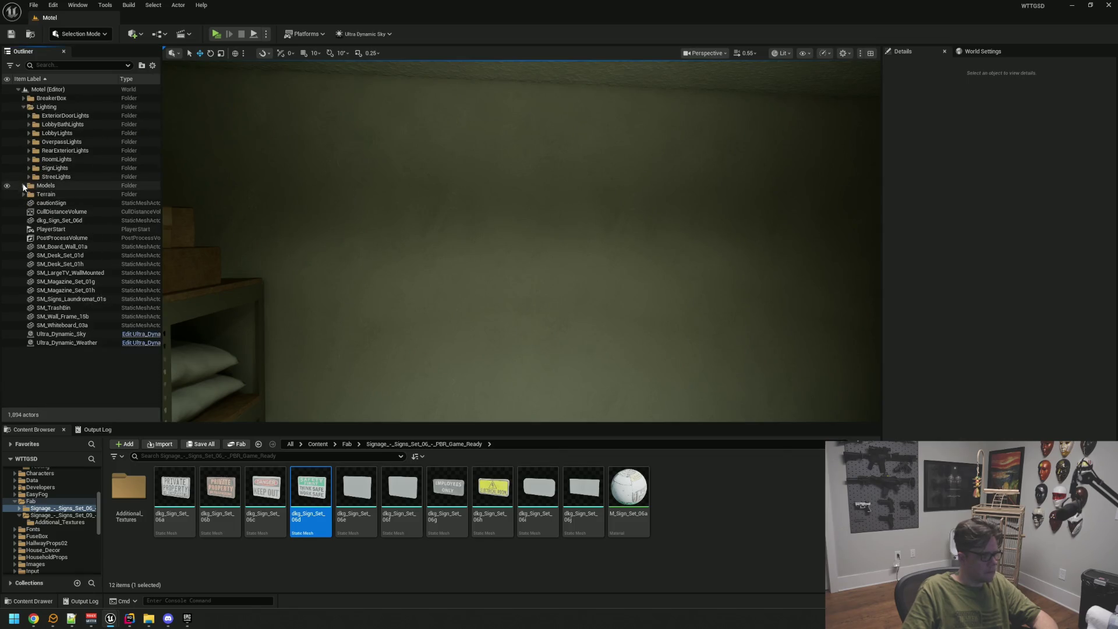
pyautogui.click(23, 107)
# Reselect the Safety First sign, frame it, and slide it sideways along the wall.
pyautogui.moveTo(477, 267)
pyautogui.mouseDown()
pyautogui.moveTo(443, 326)
pyautogui.moveTo(407, 337)
pyautogui.mouseUp()
pyautogui.click(627, 148)
pyautogui.press('f')
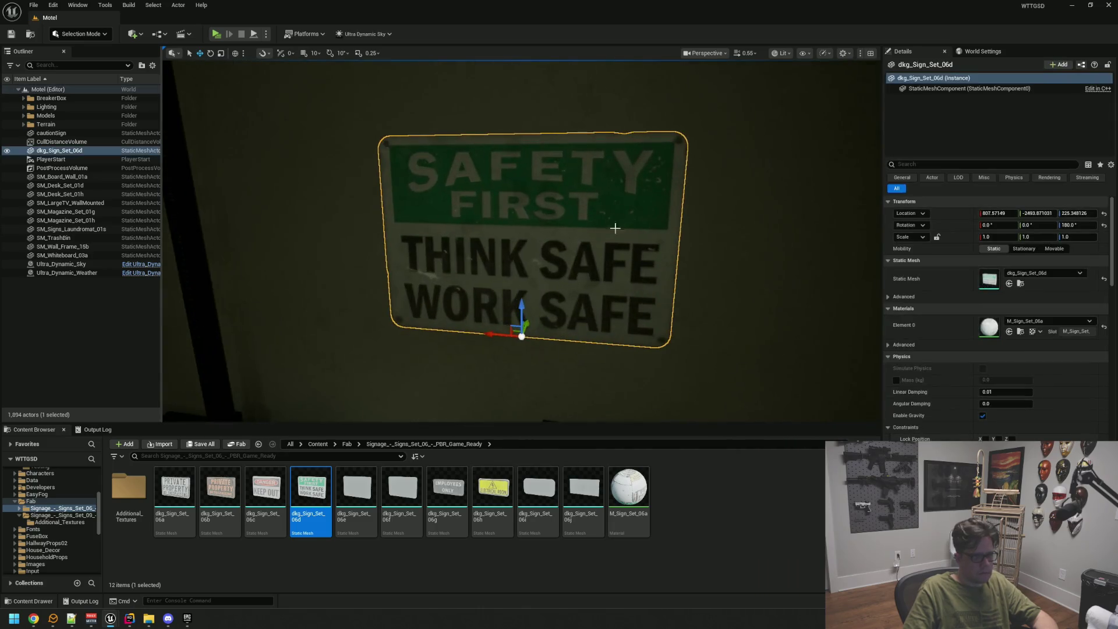
pyautogui.moveTo(521, 232)
pyautogui.mouseDown()
pyautogui.moveTo(617, 236)
pyautogui.moveTo(548, 236)
pyautogui.moveTo(576, 236)
pyautogui.mouseUp()
pyautogui.scroll(-5, 667, 312)
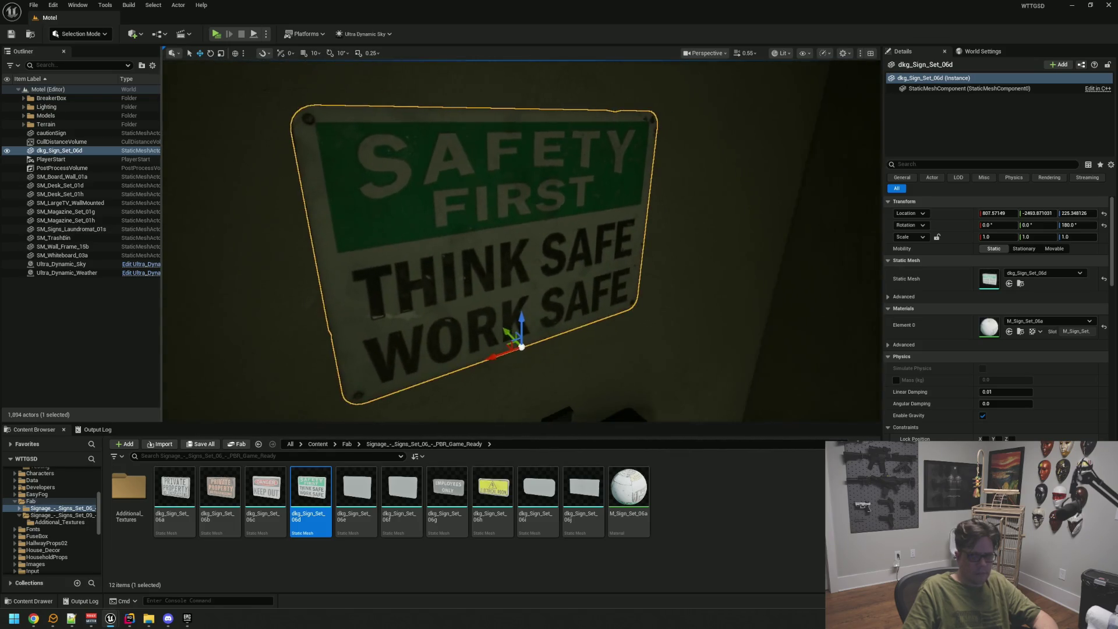
pyautogui.moveTo(504, 282)
pyautogui.mouseDown()
pyautogui.moveTo(547, 361)
pyautogui.moveTo(611, 380)
pyautogui.moveTo(512, 345)
pyautogui.moveTo(521, 342)
pyautogui.mouseUp()
pyautogui.press('f')
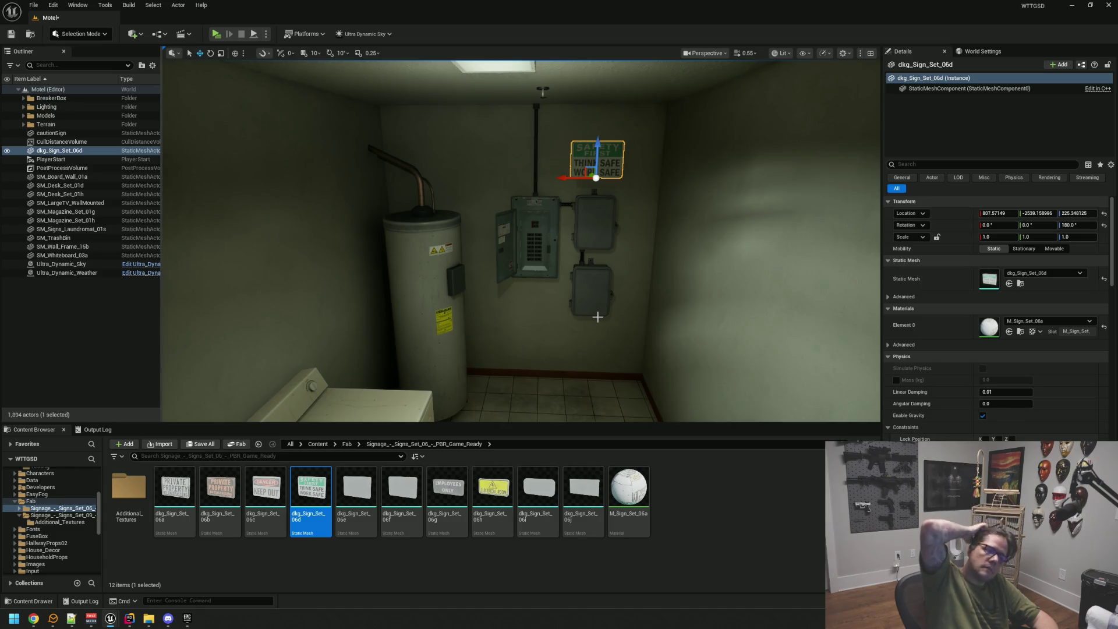
# Reframe the view on the sign, heater and washers, and move the sign toward the water heater.
pyautogui.scroll(-5, 615, 274)
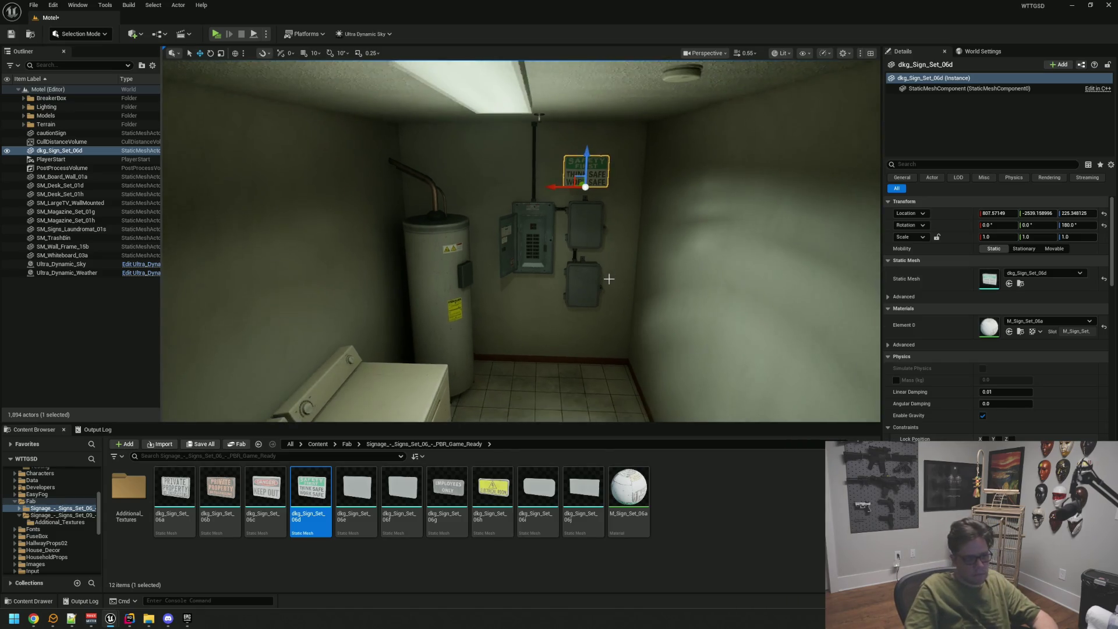
pyautogui.scroll(-5, 629, 272)
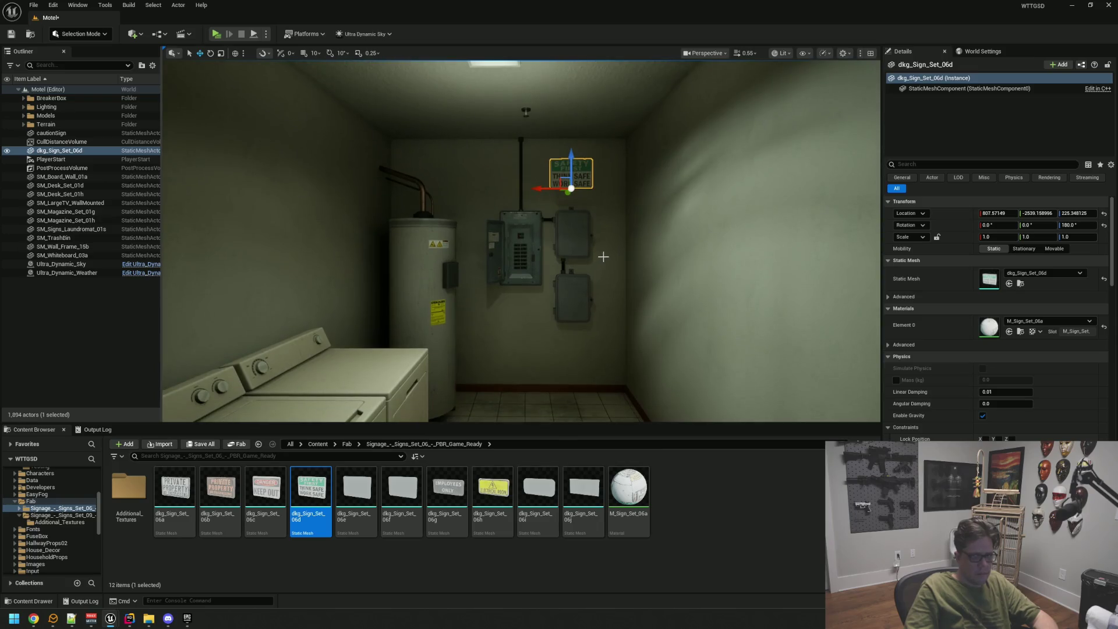
pyautogui.scroll(3, 578, 199)
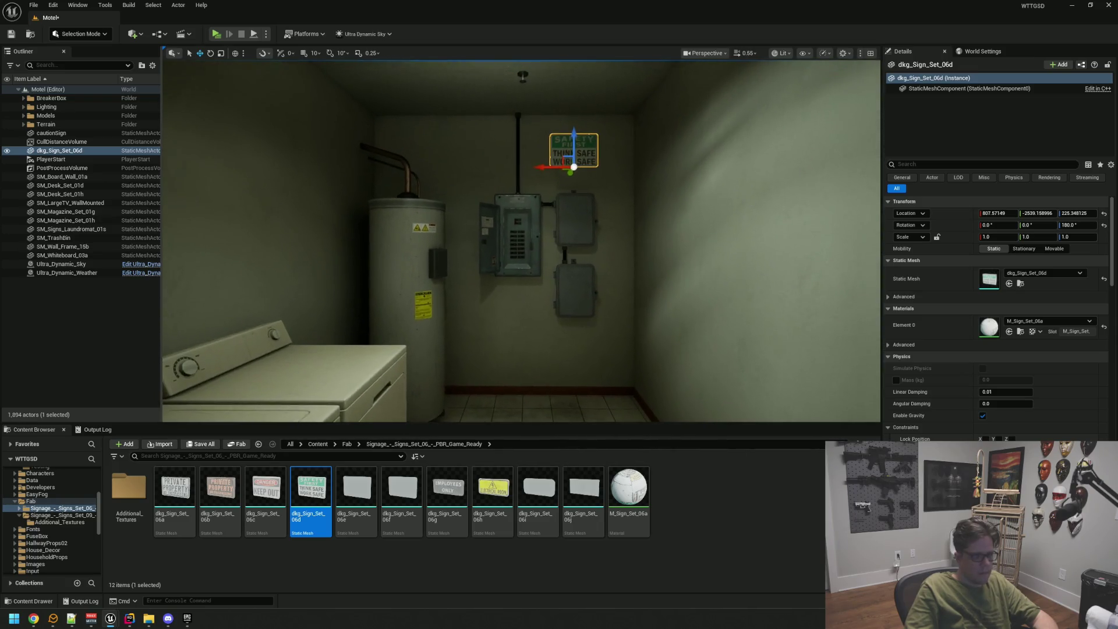
pyautogui.moveTo(579, 257)
pyautogui.mouseDown()
pyautogui.moveTo(687, 258)
pyautogui.moveTo(571, 256)
pyautogui.moveTo(600, 256)
pyautogui.moveTo(588, 256)
pyautogui.moveTo(591, 139)
pyautogui.mouseUp()
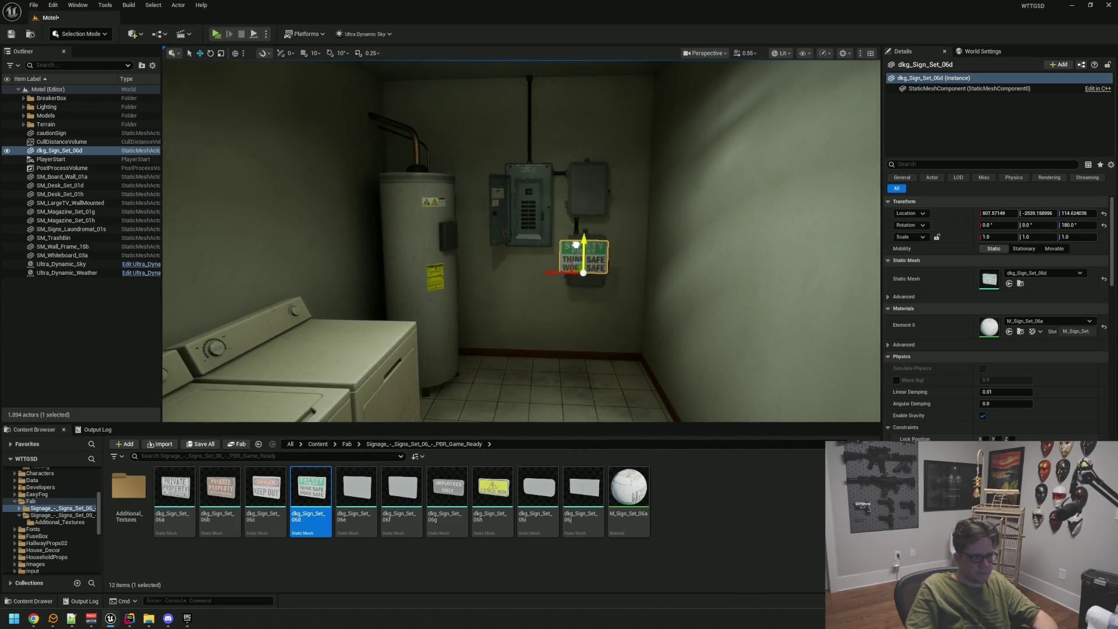
pyautogui.moveTo(621, 243)
pyautogui.mouseDown()
pyautogui.moveTo(621, 273)
pyautogui.moveTo(600, 274)
pyautogui.moveTo(650, 208)
pyautogui.mouseUp()
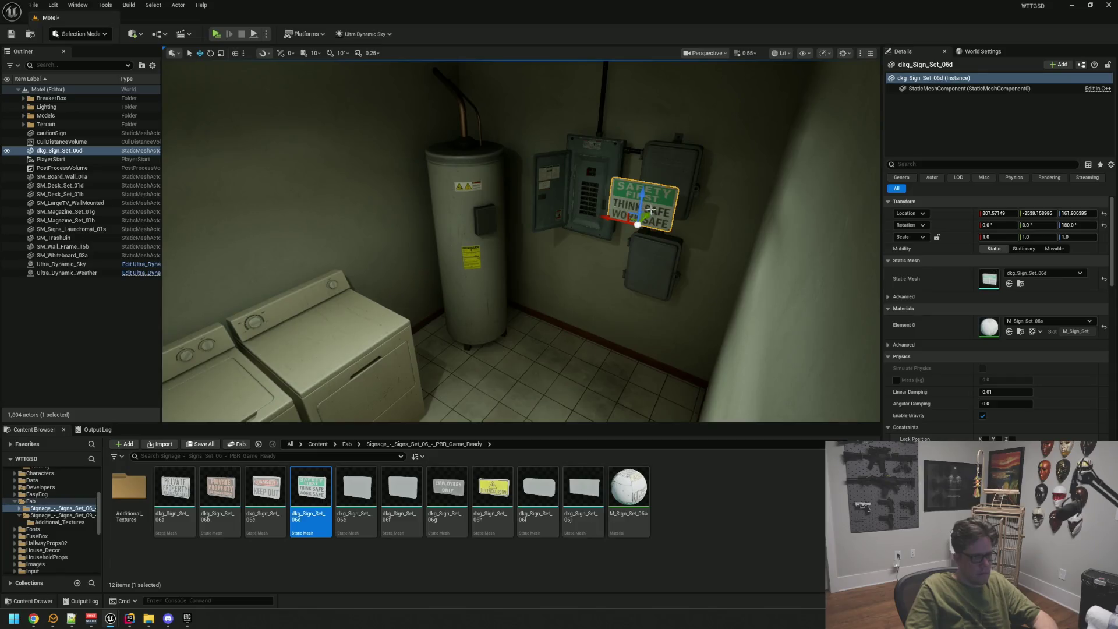
pyautogui.moveTo(529, 333)
pyautogui.mouseDown()
pyautogui.moveTo(375, 262)
pyautogui.moveTo(524, 324)
pyautogui.moveTo(527, 351)
pyautogui.moveTo(557, 347)
pyautogui.mouseUp()
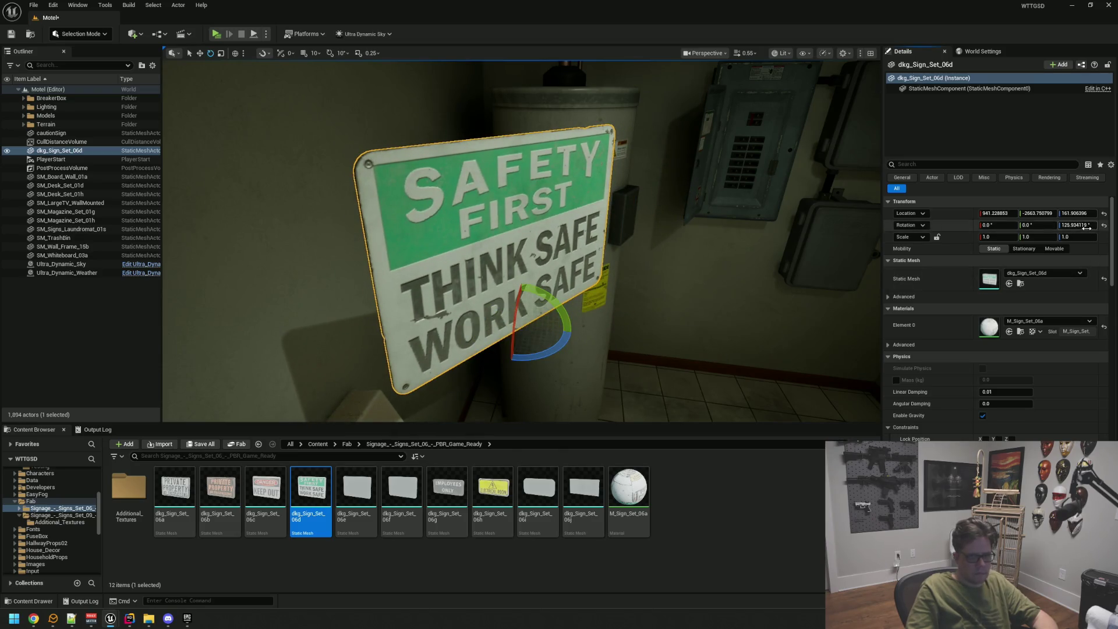
# Set the Safety First sign's Rotation Z to 90 so it faces the room.
pyautogui.press('Return')
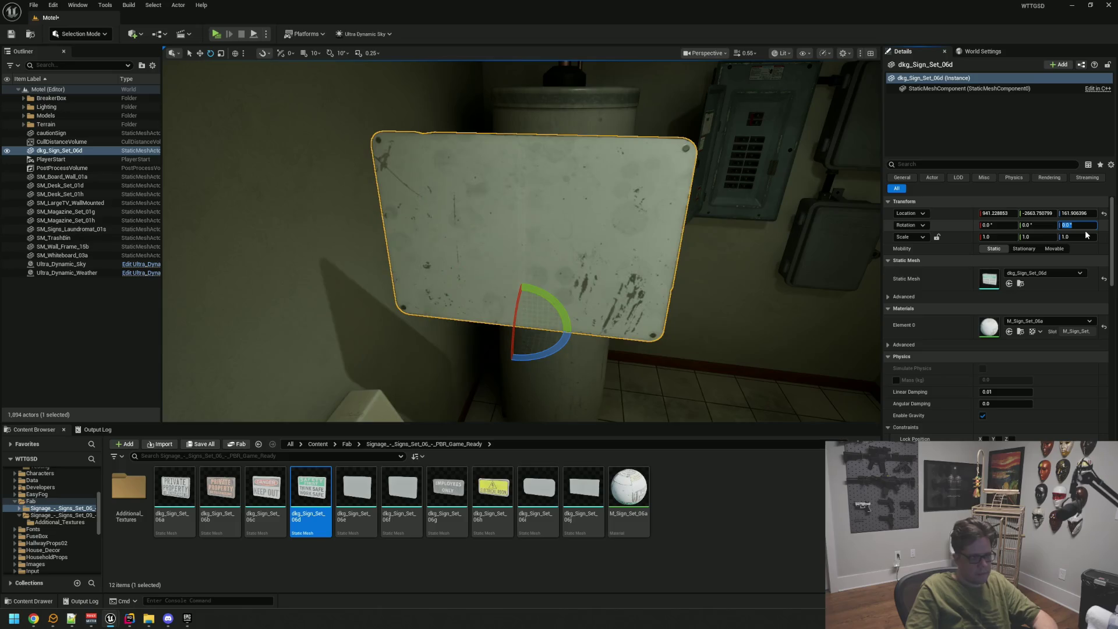
pyautogui.write('0')
pyautogui.press('Return')
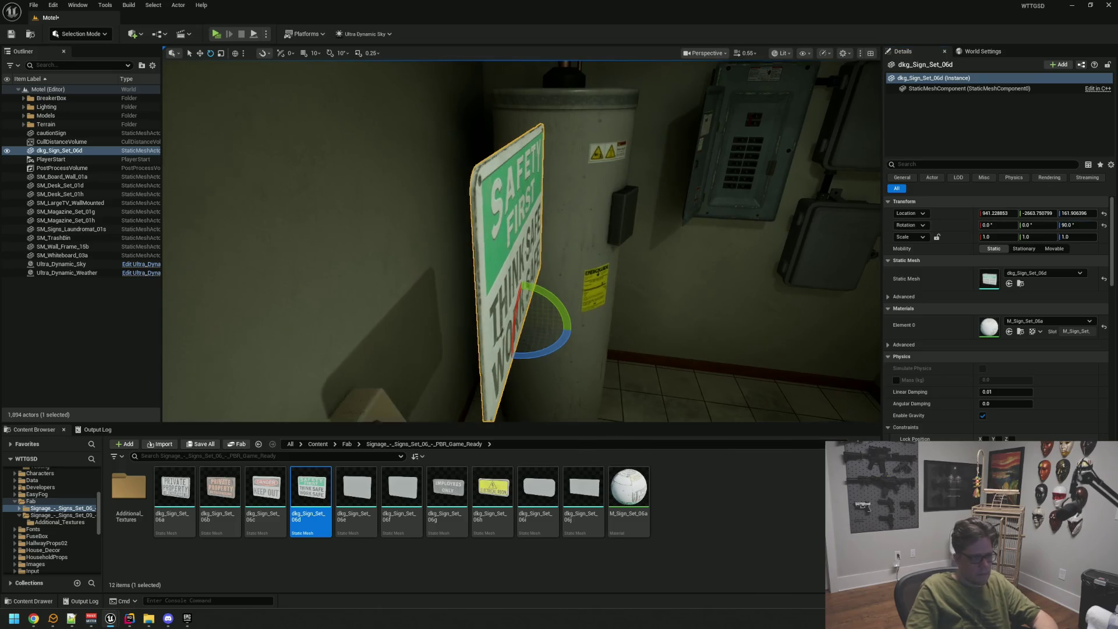
# Slide the sign over to the washer wall and set it flush with the wall surface.
pyautogui.scroll(-5, 708, 266)
pyautogui.moveTo(483, 262); pyautogui.dragTo(415, 261)
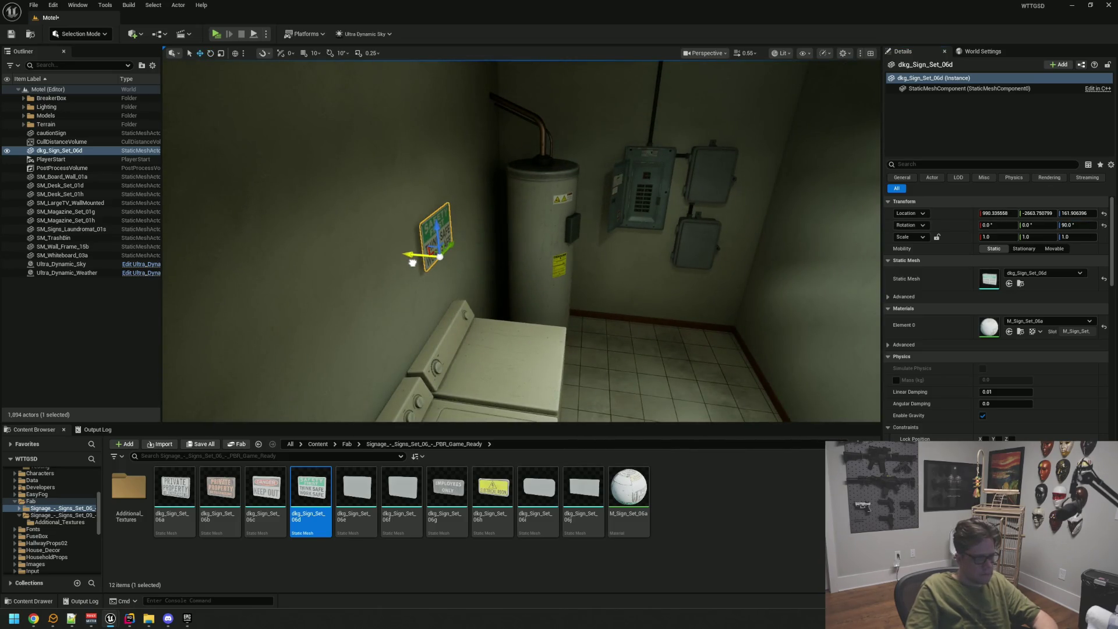
pyautogui.press('f')
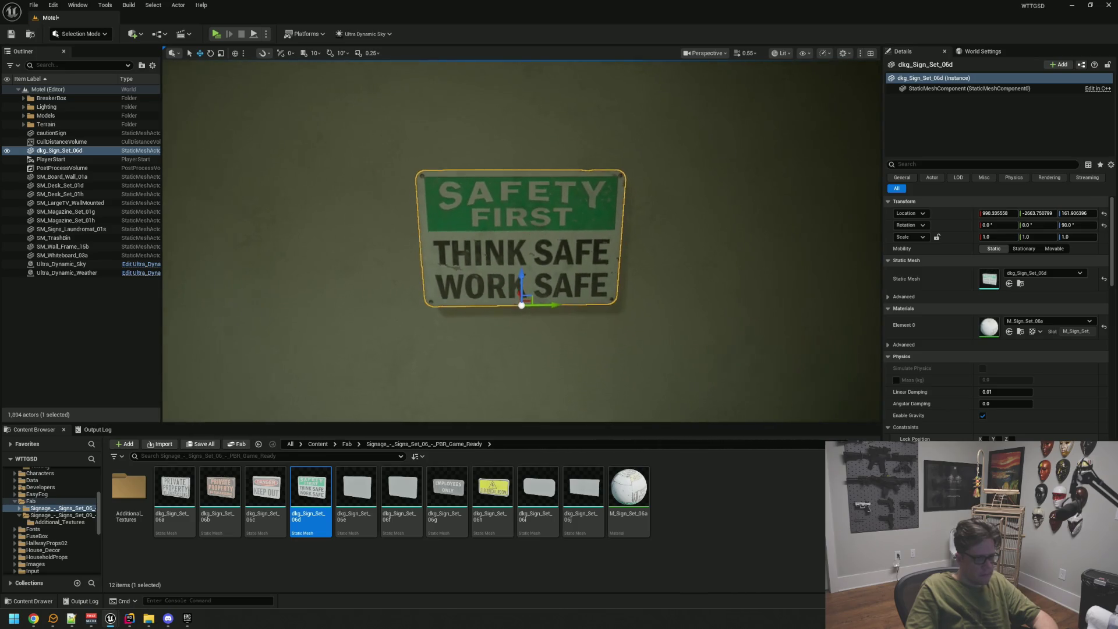
pyautogui.moveTo(522, 238); pyautogui.dragTo(582, 238)
pyautogui.moveTo(534, 303); pyautogui.dragTo(606, 266)
pyautogui.scroll(2, 539, 303)
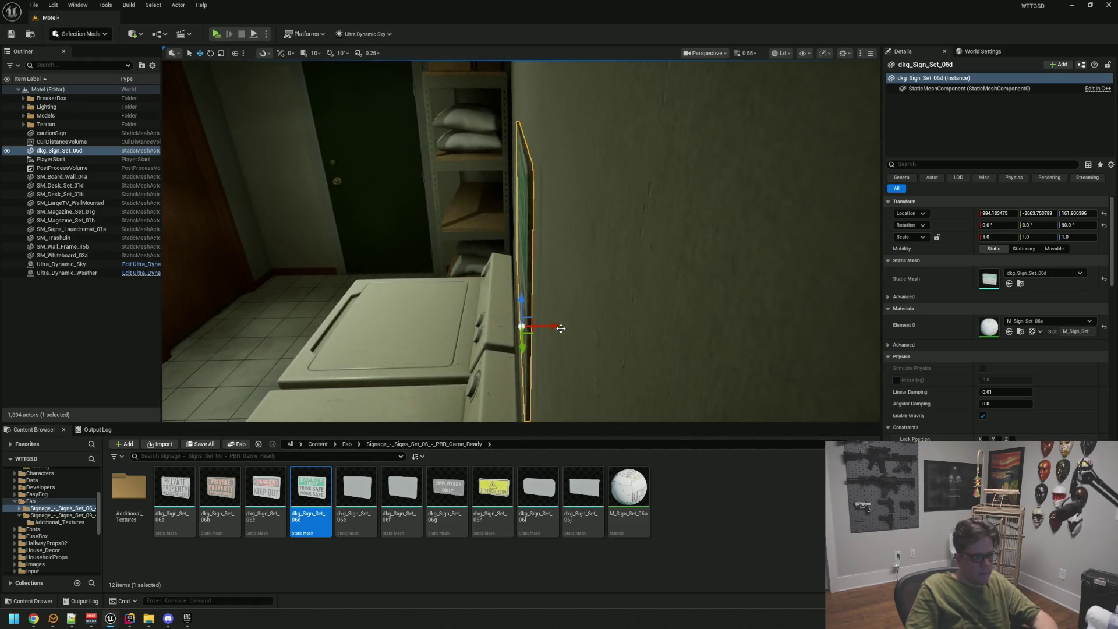
pyautogui.moveTo(558, 328); pyautogui.dragTo(675, 332)
pyautogui.scroll(-3, 676, 332)
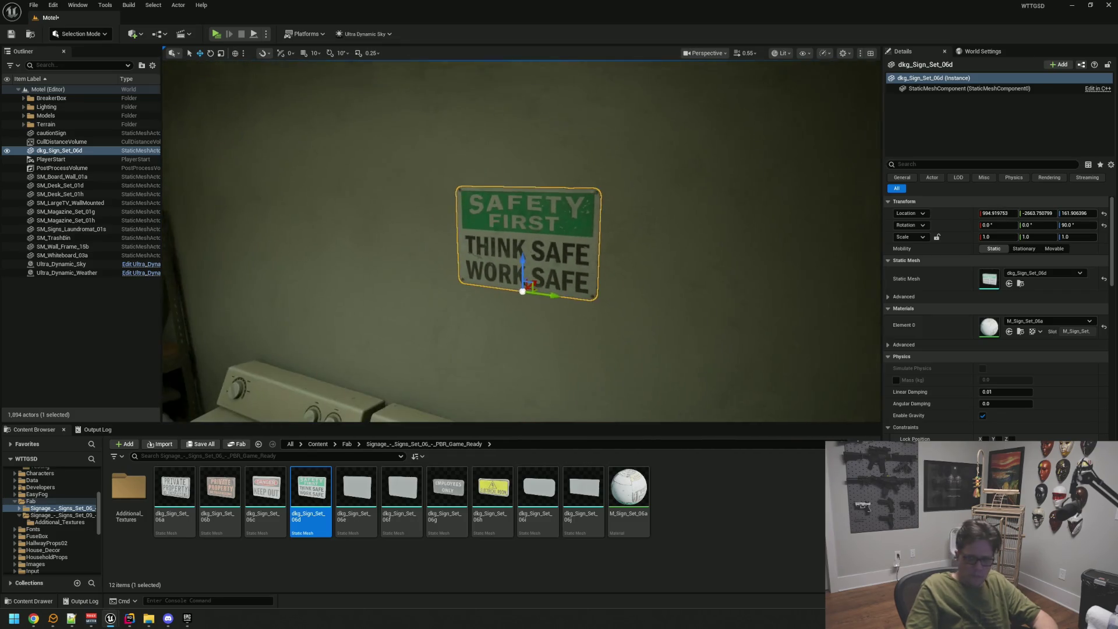
pyautogui.scroll(-5, 558, 277)
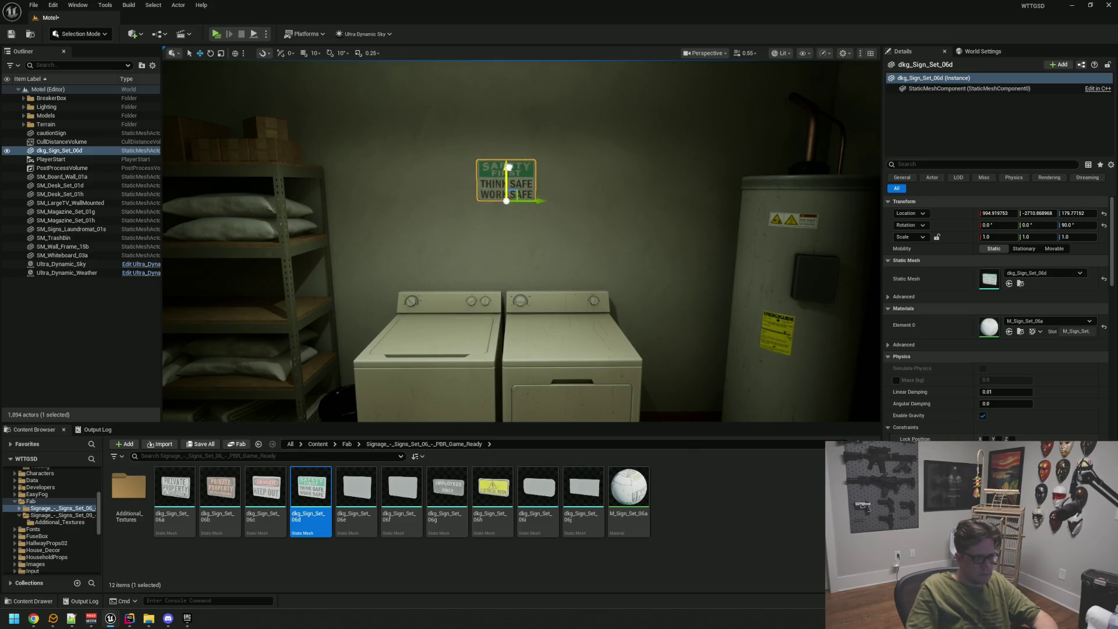
# Deselect the sign and look around the laundry room toward the water heater and storage shelf.
pyautogui.press('Escape')
pyautogui.moveTo(499, 260)
pyautogui.mouseDown()
pyautogui.moveTo(466, 260)
pyautogui.moveTo(524, 257)
pyautogui.moveTo(501, 259)
pyautogui.mouseUp()
pyautogui.click(513, 152)
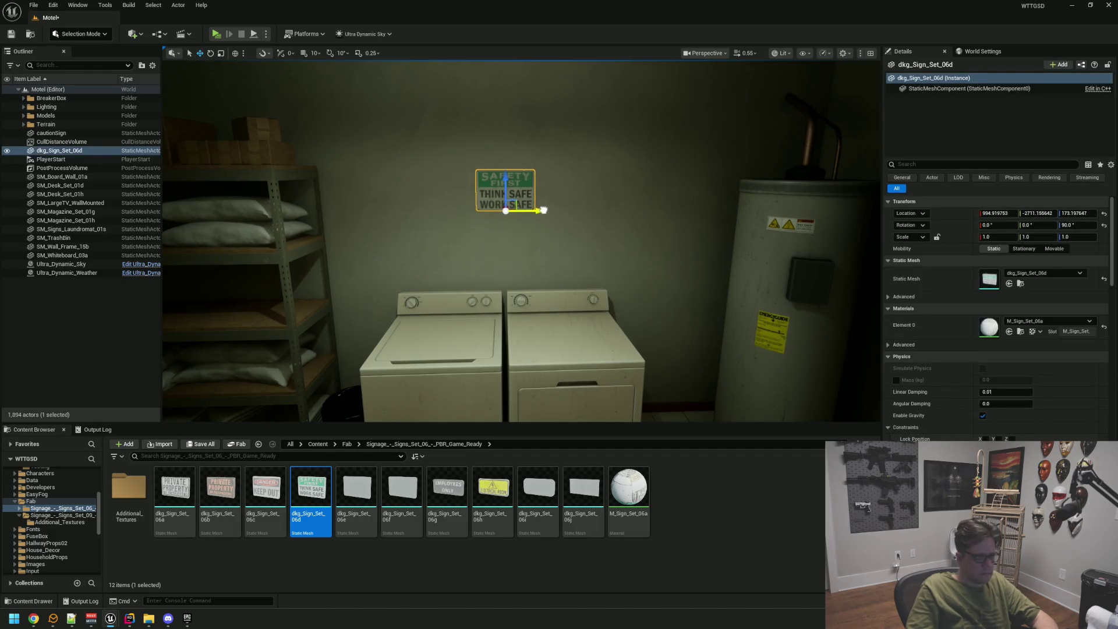
pyautogui.press('Escape')
pyautogui.moveTo(524, 256)
pyautogui.mouseDown()
pyautogui.moveTo(460, 251)
pyautogui.moveTo(587, 241)
pyautogui.mouseUp()
pyautogui.moveTo(547, 276)
pyautogui.mouseDown()
pyautogui.moveTo(558, 275)
pyautogui.moveTo(547, 276)
pyautogui.mouseUp()
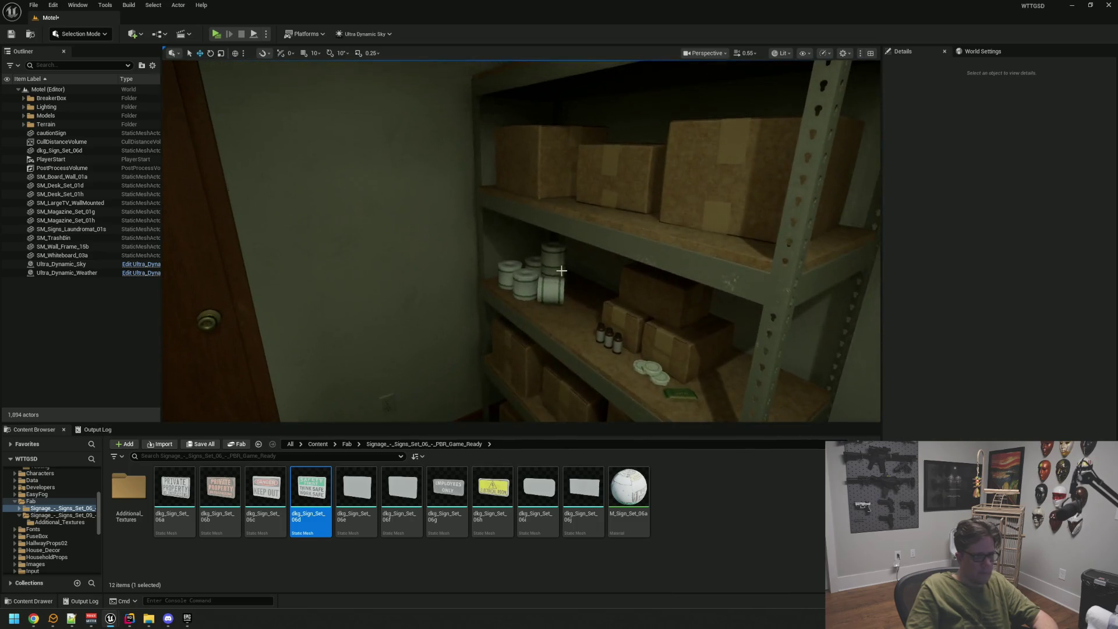
# Lower the viewport camera speed to 0.182 and fly into the laundry room.
pyautogui.click(747, 53)
pyautogui.moveTo(720, 84); pyautogui.dragTo(719, 83)
pyautogui.moveTo(540, 201)
pyautogui.mouseDown()
pyautogui.moveTo(512, 201)
pyautogui.moveTo(514, 244)
pyautogui.moveTo(562, 221)
pyautogui.moveTo(542, 188)
pyautogui.moveTo(495, 189)
pyautogui.mouseUp()
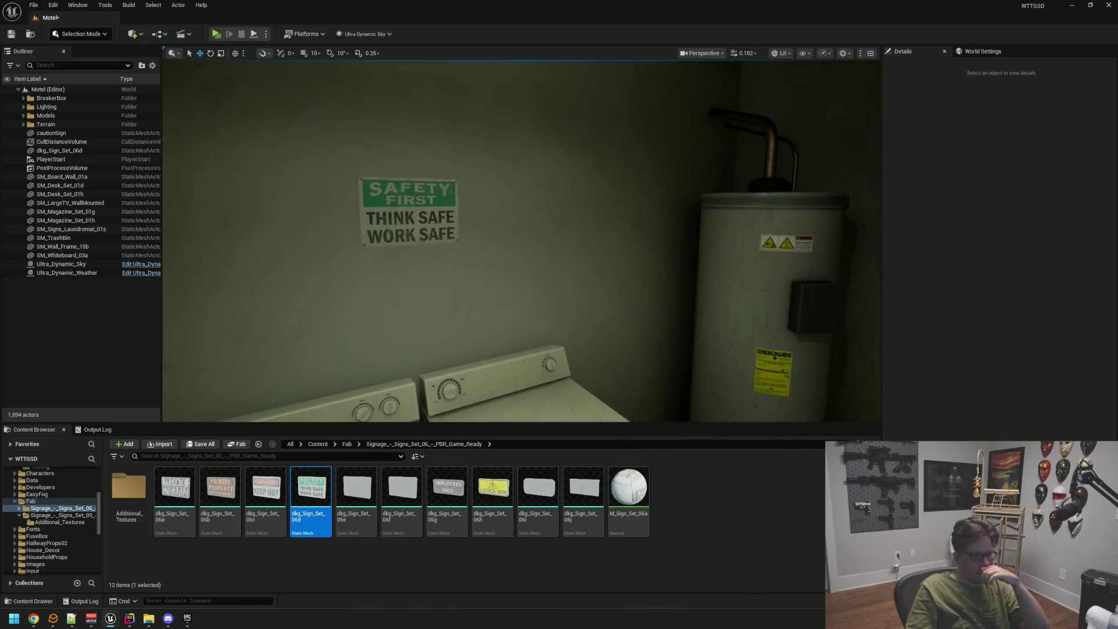
pyautogui.moveTo(572, 208)
pyautogui.mouseDown()
pyautogui.moveTo(524, 209)
pyautogui.moveTo(536, 222)
pyautogui.moveTo(568, 215)
pyautogui.mouseUp()
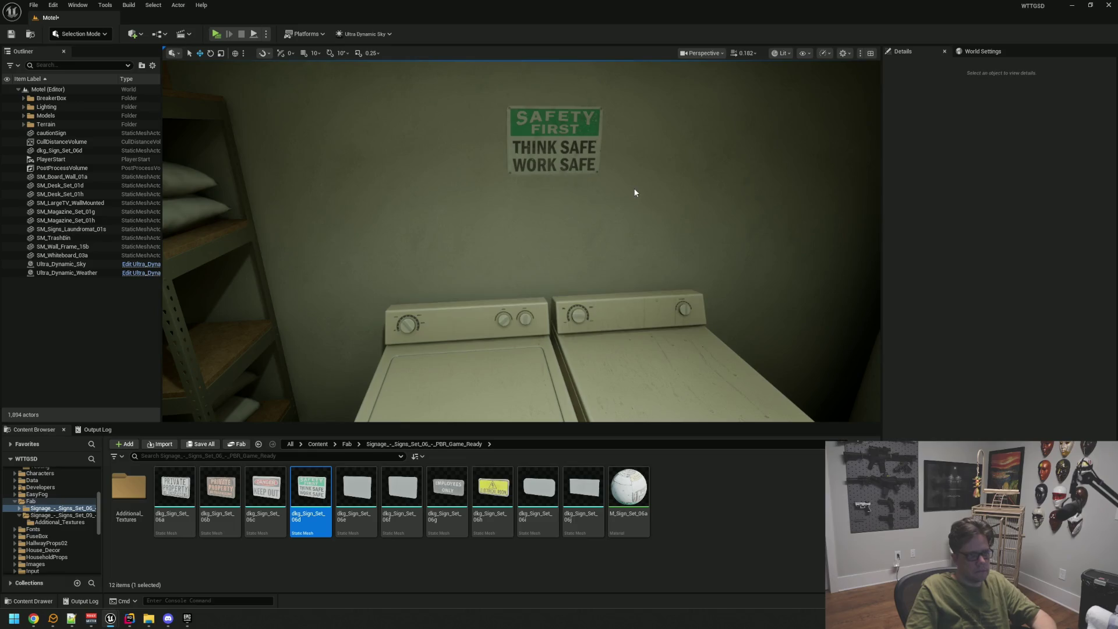
# Select the Safety First sign and reposition it just above the washer and dryer, at Z about 114.
pyautogui.click(752, 54)
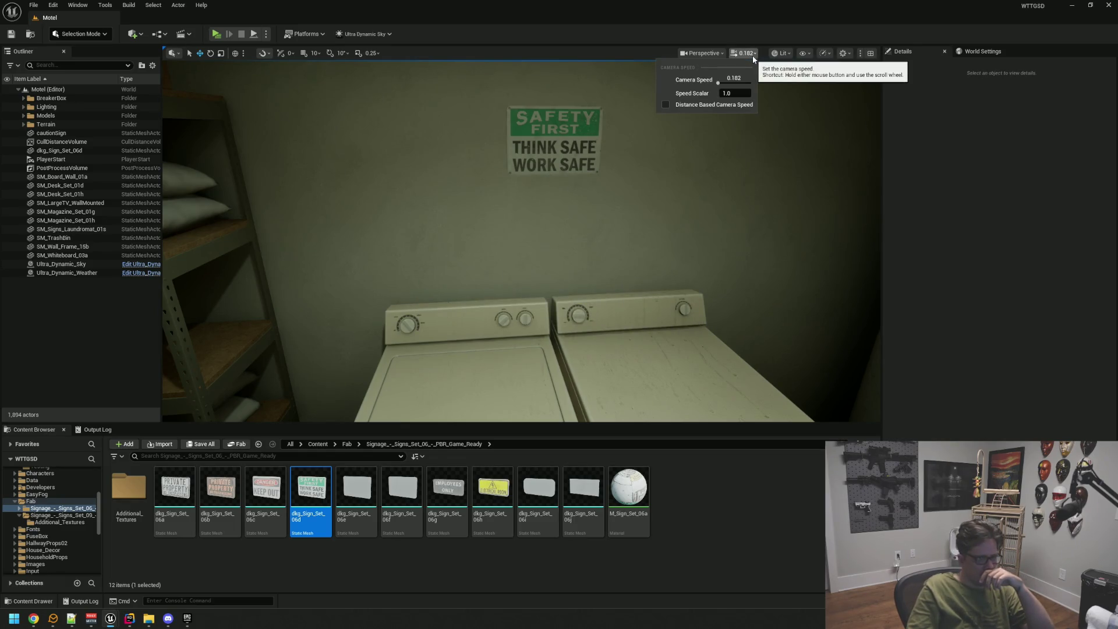
pyautogui.moveTo(524, 233)
pyautogui.mouseDown()
pyautogui.moveTo(523, 198)
pyautogui.moveTo(524, 233)
pyautogui.moveTo(506, 247)
pyautogui.moveTo(506, 198)
pyautogui.moveTo(477, 201)
pyautogui.moveTo(502, 211)
pyautogui.moveTo(527, 185)
pyautogui.mouseUp()
pyautogui.moveTo(521, 241)
pyautogui.mouseDown()
pyautogui.moveTo(521, 277)
pyautogui.moveTo(606, 276)
pyautogui.mouseUp()
pyautogui.moveTo(575, 221)
pyautogui.mouseDown()
pyautogui.moveTo(575, 245)
pyautogui.moveTo(541, 238)
pyautogui.moveTo(575, 221)
pyautogui.moveTo(564, 163)
pyautogui.moveTo(559, 186)
pyautogui.moveTo(606, 186)
pyautogui.moveTo(611, 169)
pyautogui.moveTo(582, 177)
pyautogui.moveTo(573, 168)
pyautogui.moveTo(633, 177)
pyautogui.moveTo(511, 190)
pyautogui.moveTo(520, 183)
pyautogui.mouseUp()
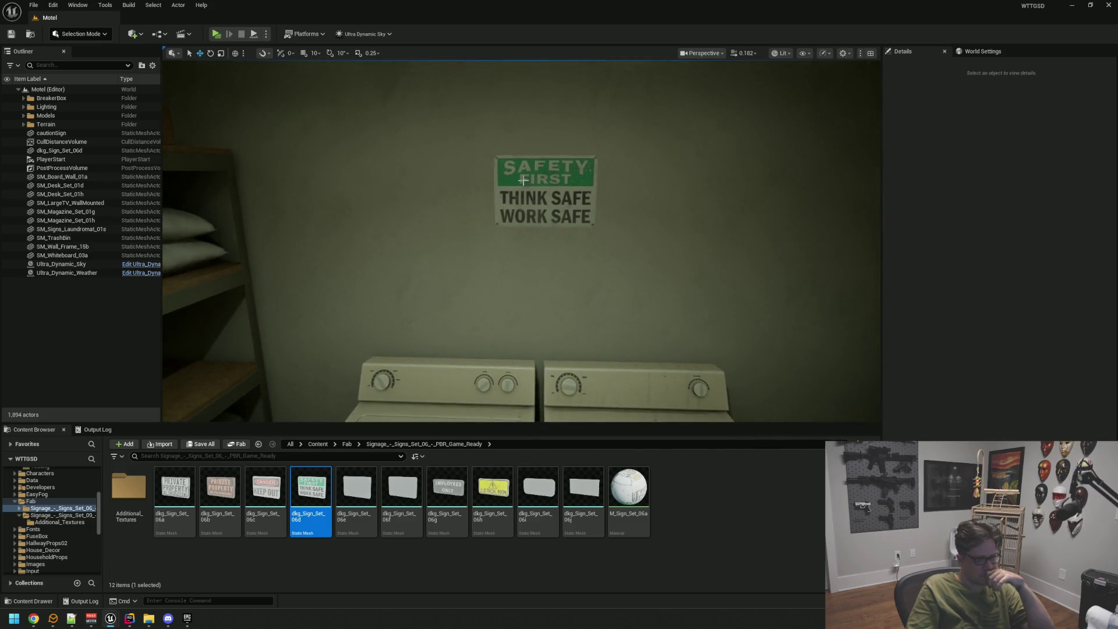
pyautogui.click(562, 178)
pyautogui.moveTo(577, 225)
pyautogui.mouseDown()
pyautogui.moveTo(547, 223)
pyautogui.moveTo(526, 336)
pyautogui.mouseUp()
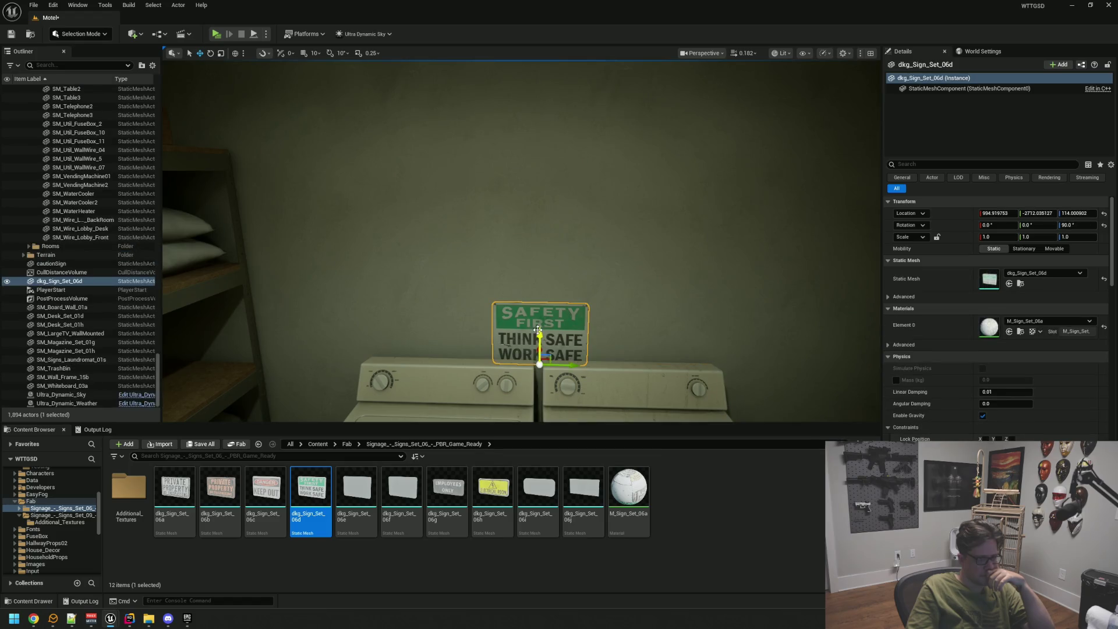
# Raise the sign higher up the wall, collapse the Outliner folders, and clear the selection.
pyautogui.moveTo(537, 329); pyautogui.dragTo(541, 204)
pyautogui.scroll(10, 105, 280)
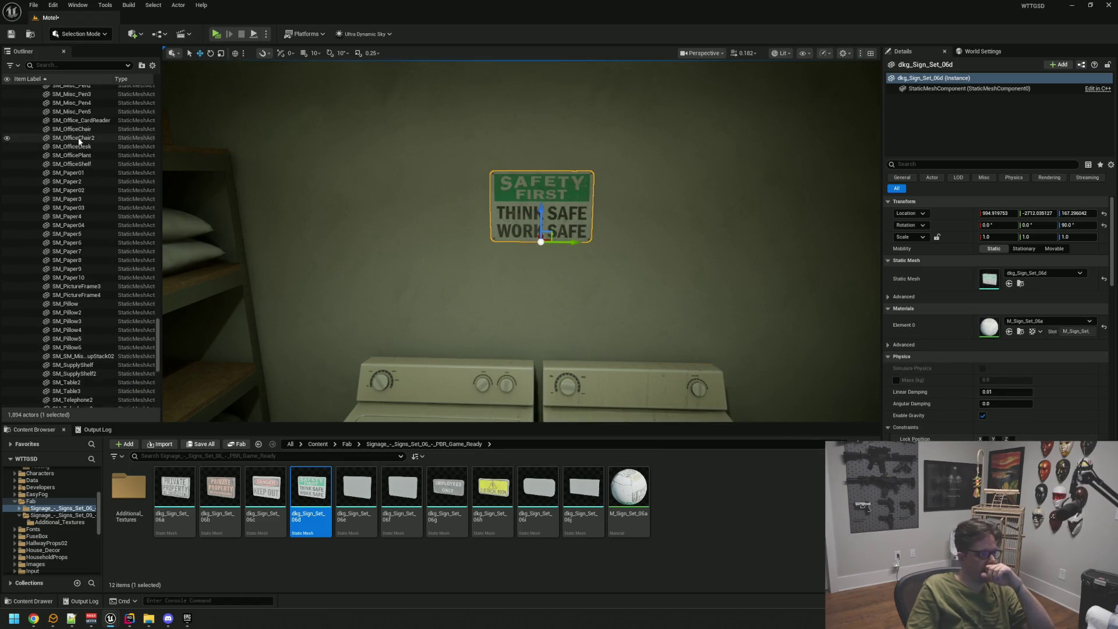
pyautogui.moveTo(160, 327); pyautogui.dragTo(152, 69)
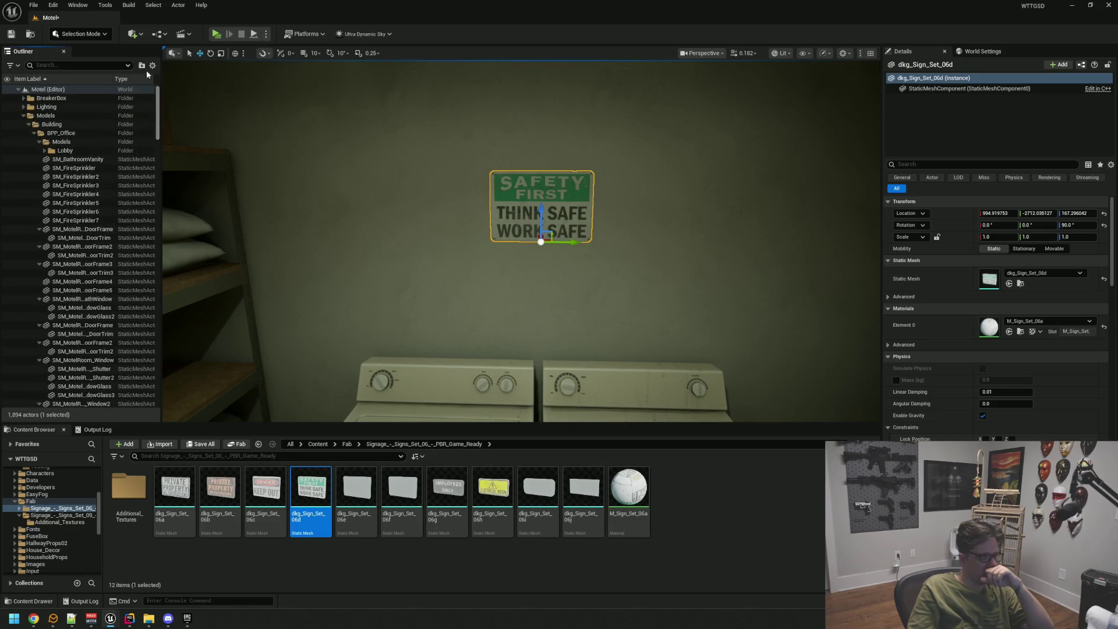
pyautogui.click(29, 134)
pyautogui.click(23, 115)
pyautogui.click(97, 288)
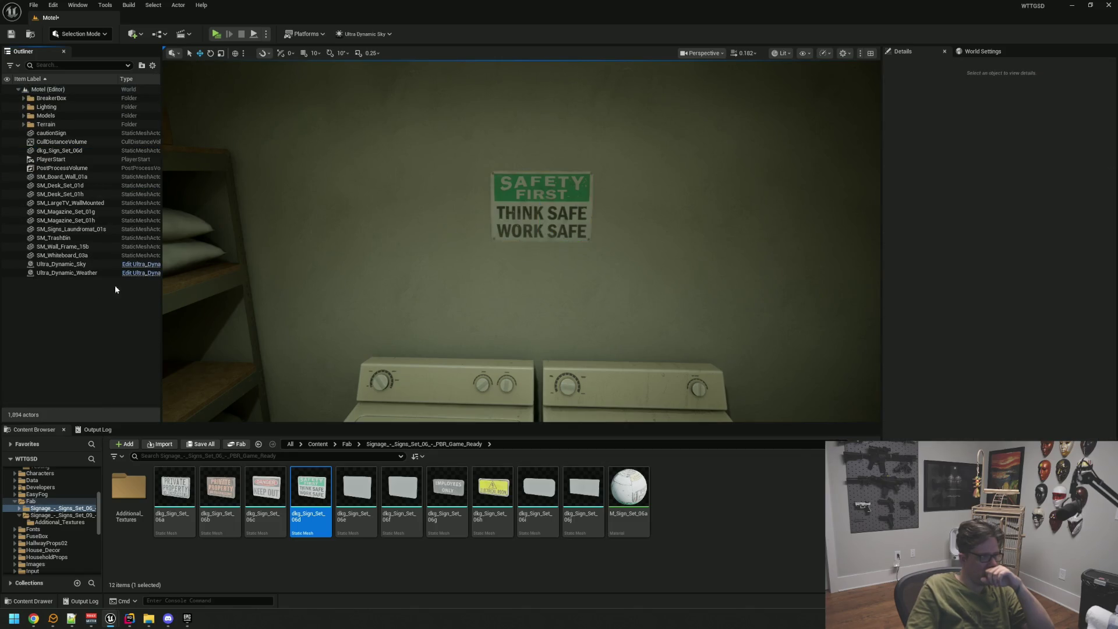
# Reselect the Safety First sign and lift it slightly to Z about 167 above the washers.
pyautogui.scroll(-5, 536, 262)
pyautogui.moveTo(558, 270)
pyautogui.mouseDown()
pyautogui.moveTo(489, 271)
pyautogui.moveTo(606, 252)
pyautogui.mouseUp()
pyautogui.scroll(3, 608, 259)
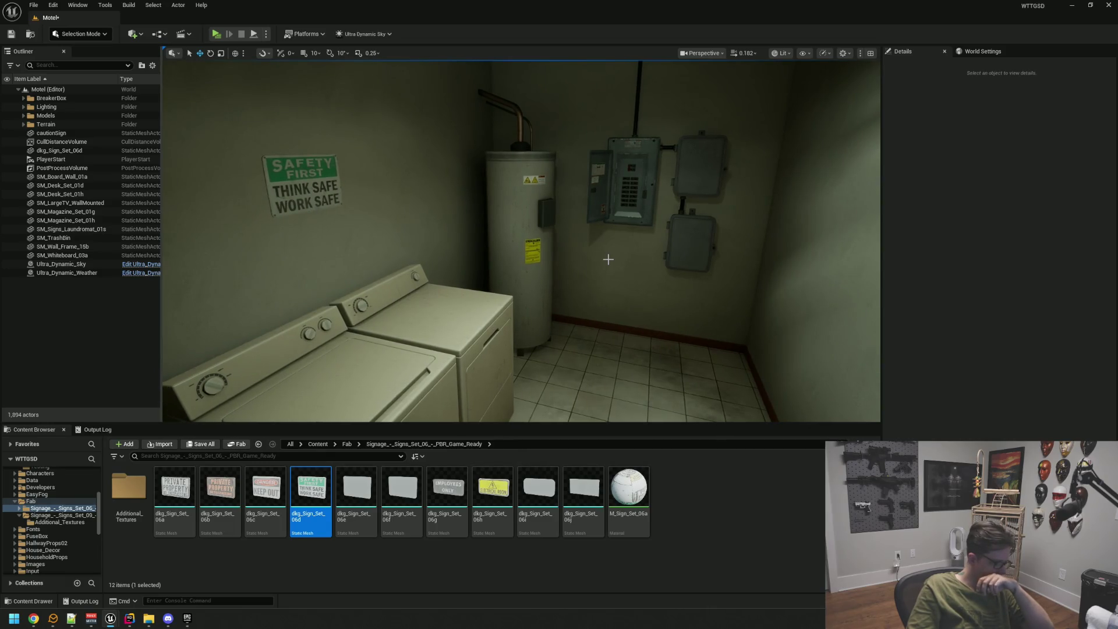
pyautogui.moveTo(560, 243); pyautogui.dragTo(428, 279)
pyautogui.moveTo(563, 306)
pyautogui.mouseDown()
pyautogui.moveTo(483, 300)
pyautogui.moveTo(478, 273)
pyautogui.moveTo(477, 294)
pyautogui.moveTo(545, 286)
pyautogui.moveTo(563, 223)
pyautogui.mouseUp()
pyautogui.click(549, 214)
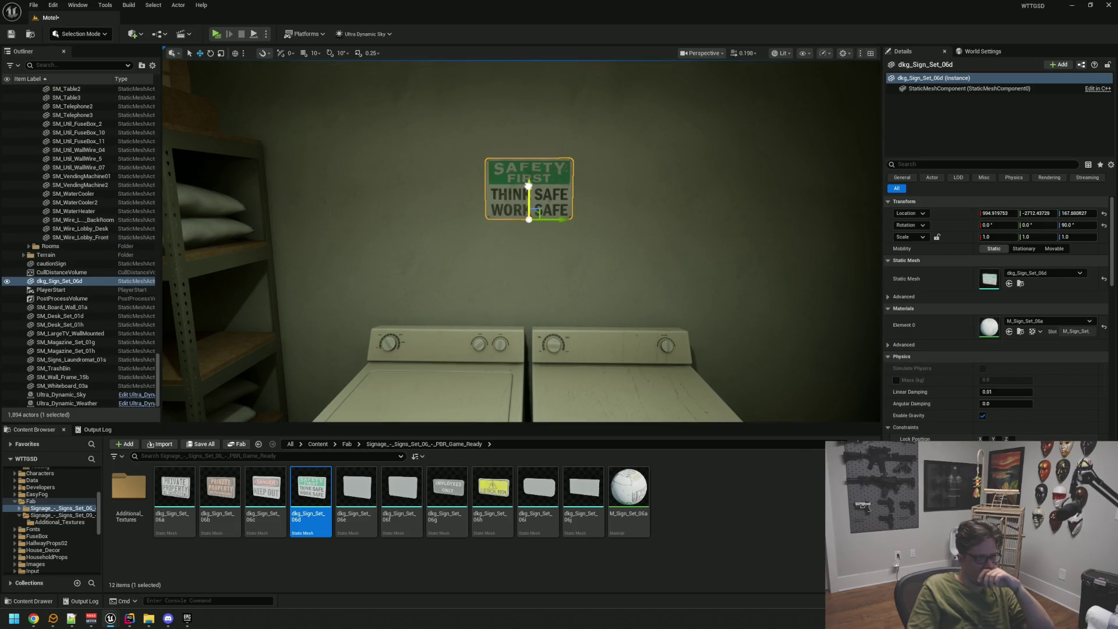
pyautogui.moveTo(528, 186); pyautogui.dragTo(528, 174)
pyautogui.press('Escape')
# Collapse the Models folder, back the view off the laundry room, and save the Motel map.
pyautogui.scroll(15, 140, 245)
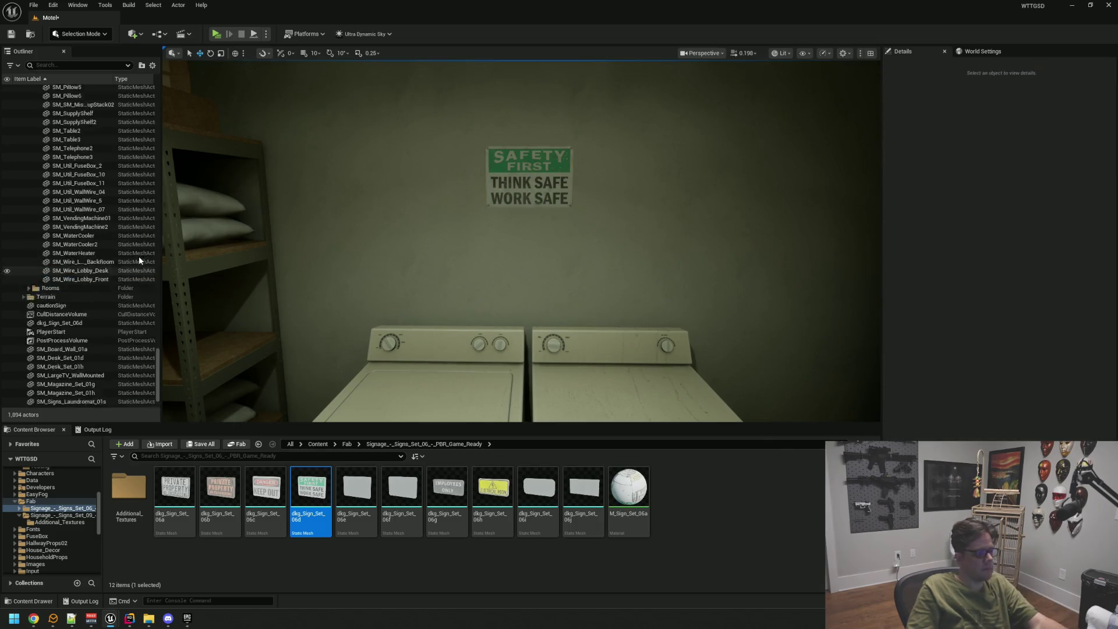
pyautogui.moveTo(154, 301); pyautogui.dragTo(156, 95)
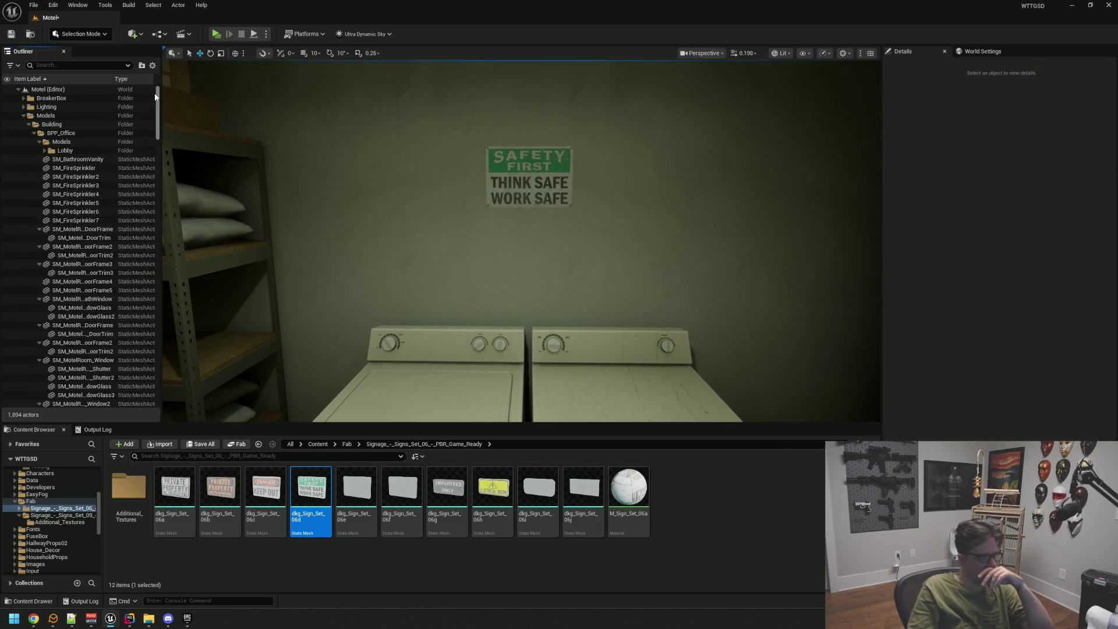
pyautogui.click(24, 116)
pyautogui.press('s')
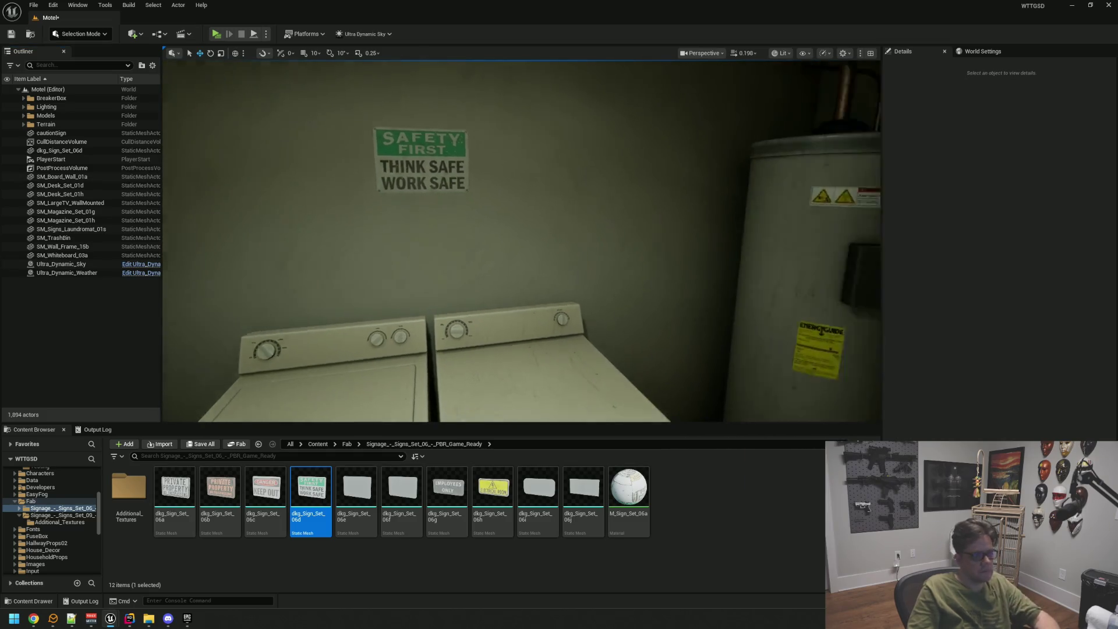
pyautogui.press('w')
pyautogui.press('s')
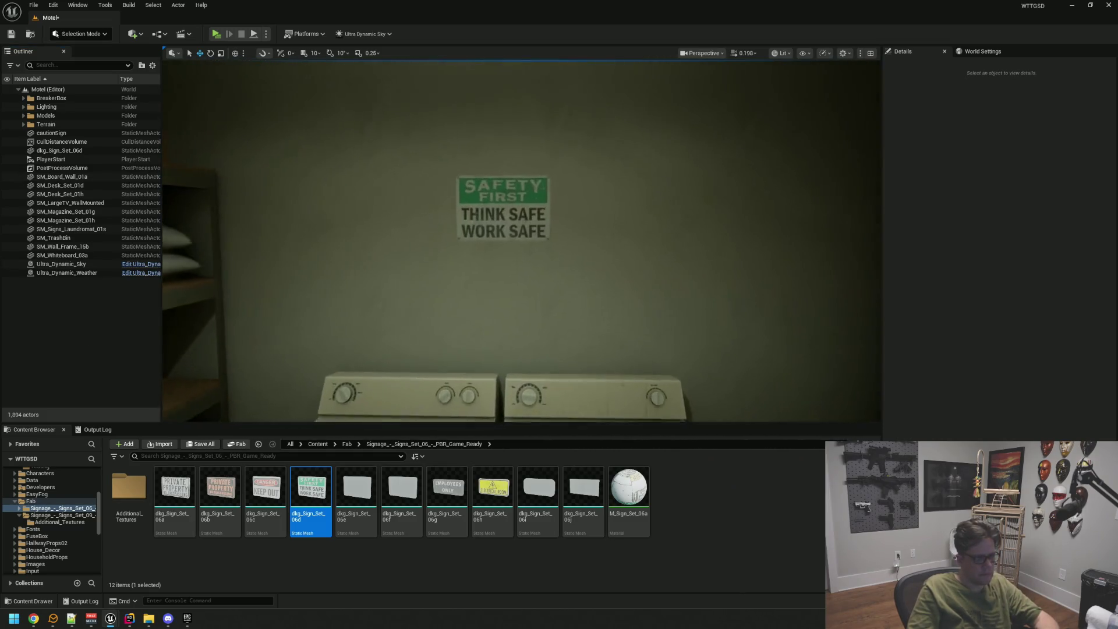
pyautogui.press('w')
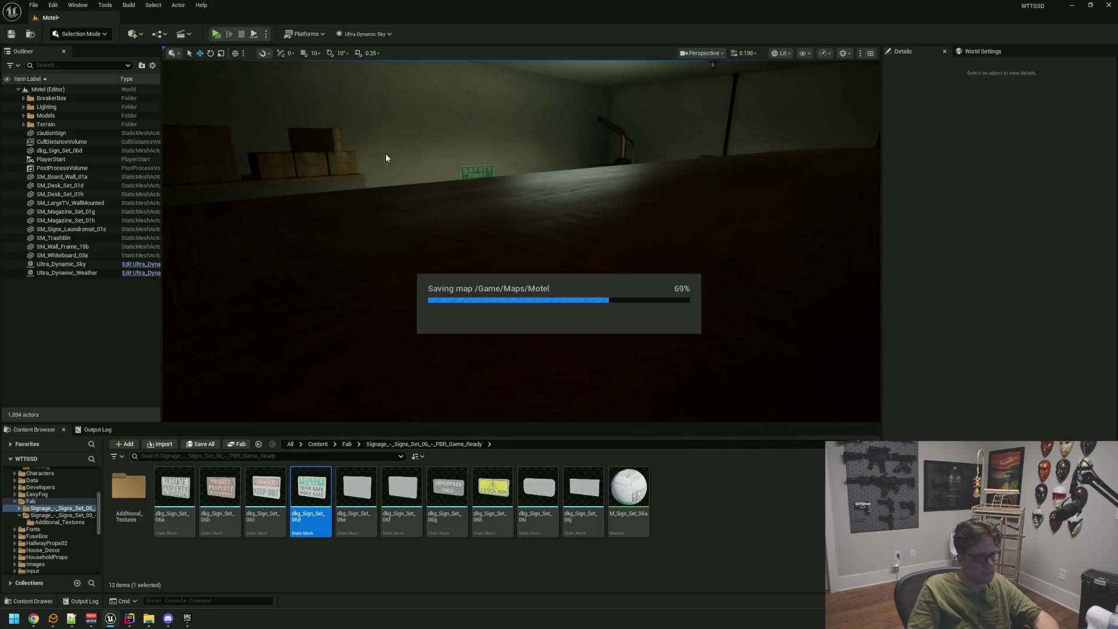
# Play the Motel level and walk the laundry room to check the Safety First sign above the washers.
pyautogui.click(220, 33)
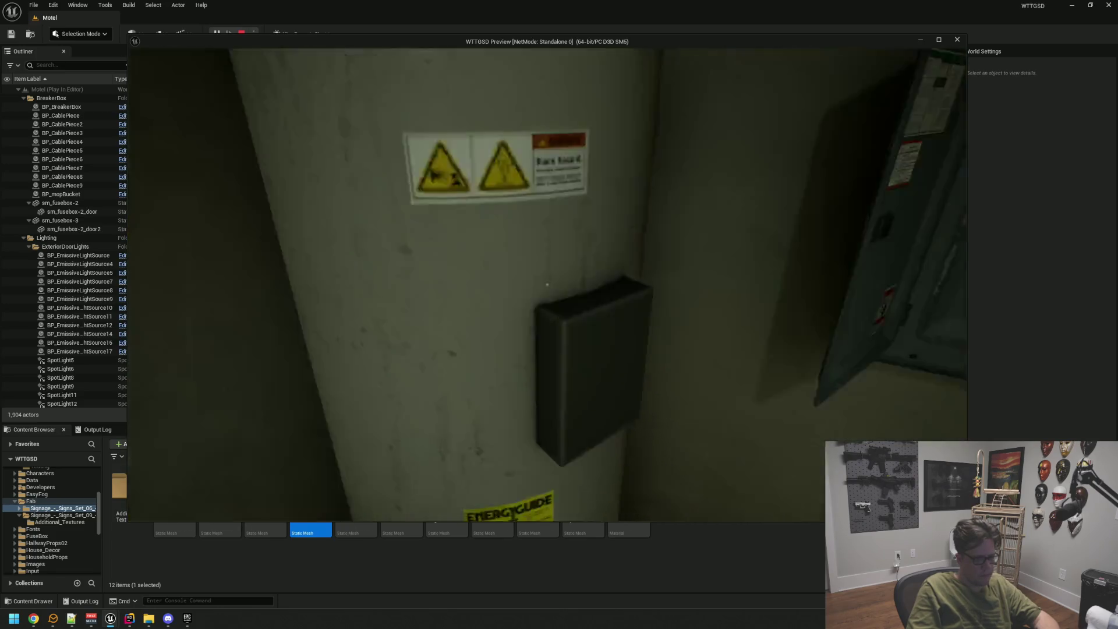
pyautogui.press('s')
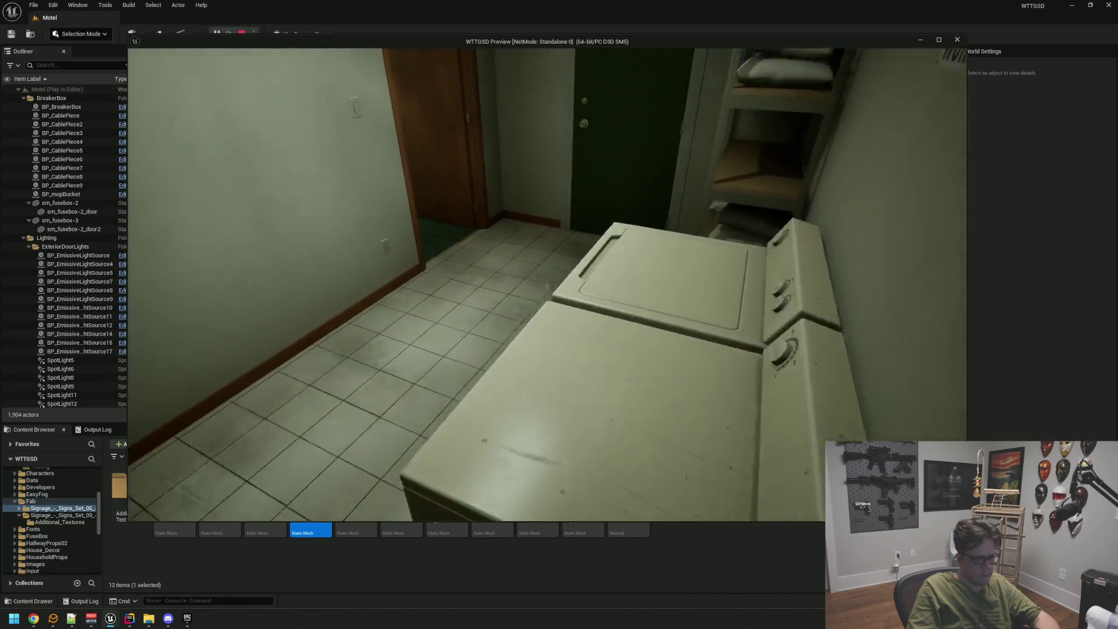
pyautogui.press('w')
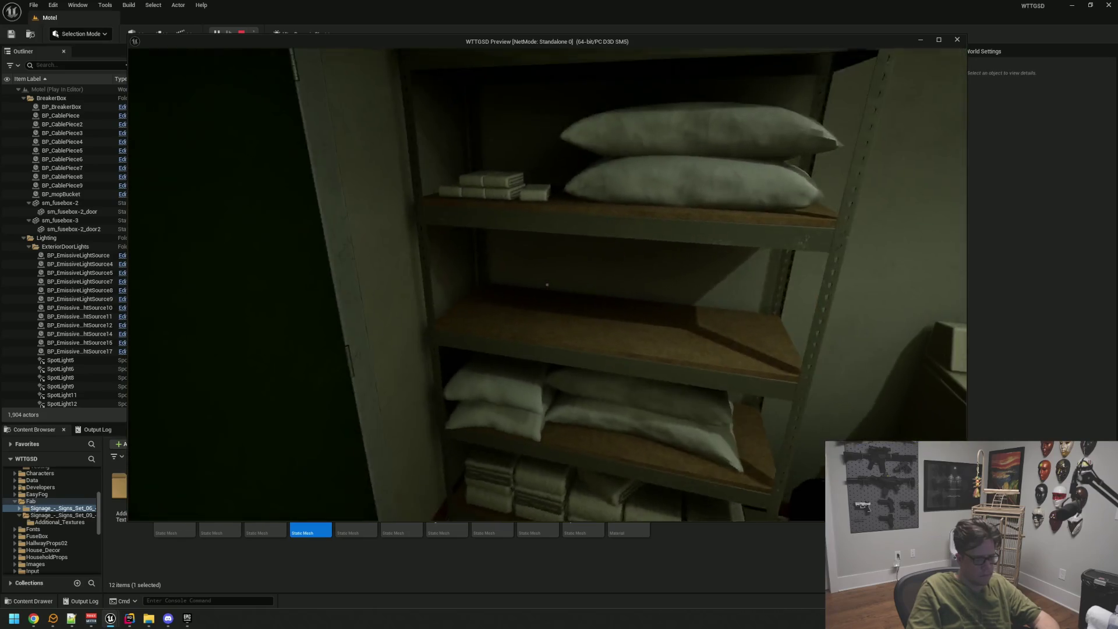
pyautogui.press('s')
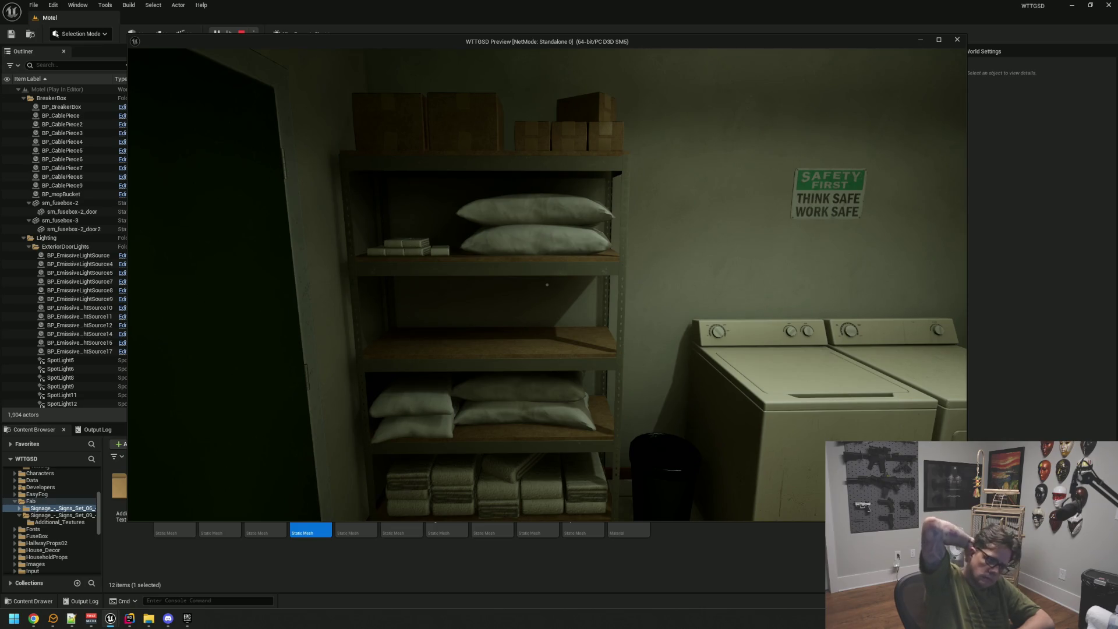
# Stop the play-test and slide SM_TrashBin a little further along the floor beside the dryer.
pyautogui.press('Escape')
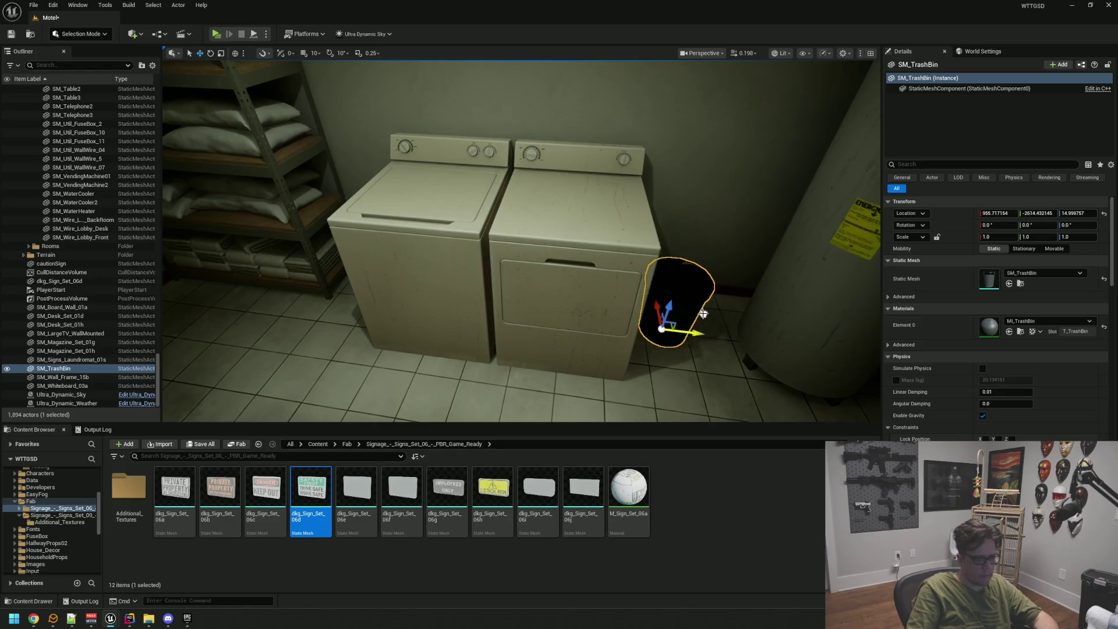
pyautogui.moveTo(549, 253); pyautogui.dragTo(582, 220)
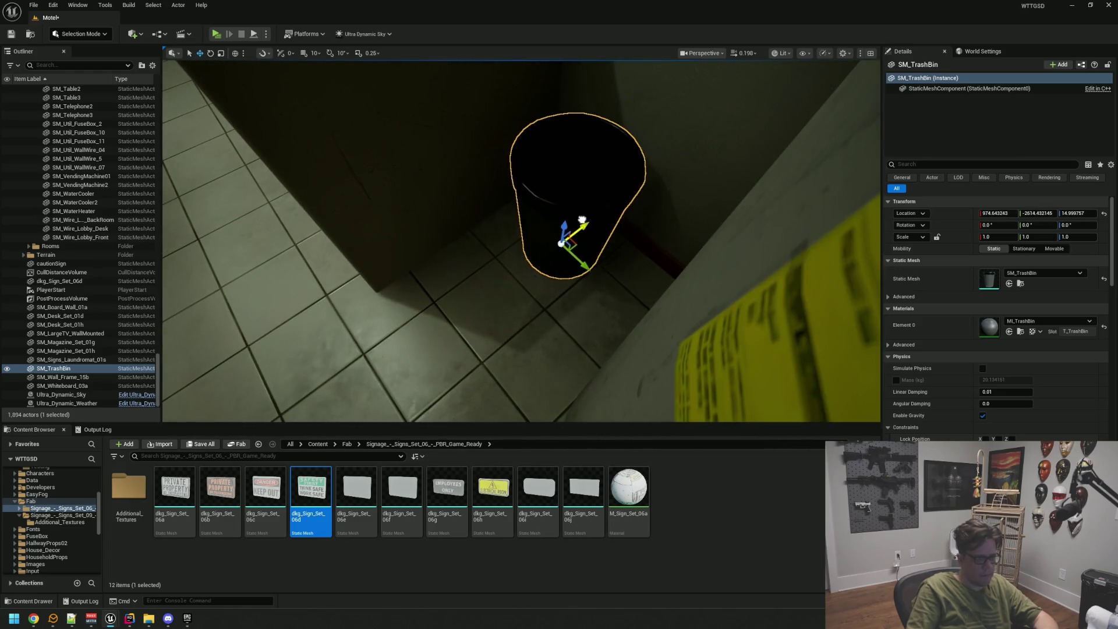
pyautogui.press('Escape')
pyautogui.moveTo(584, 281)
pyautogui.mouseDown()
pyautogui.moveTo(588, 271)
pyautogui.moveTo(537, 233)
pyautogui.moveTo(524, 254)
pyautogui.moveTo(448, 259)
pyautogui.moveTo(498, 299)
pyautogui.moveTo(499, 336)
pyautogui.moveTo(492, 313)
pyautogui.moveTo(466, 326)
pyautogui.moveTo(524, 303)
pyautogui.moveTo(536, 279)
pyautogui.moveTo(512, 265)
pyautogui.moveTo(442, 271)
pyautogui.mouseUp()
pyautogui.click(532, 225)
pyautogui.press('Escape')
# Look over the laundry room toward the Electrical Room door, then switch to the AssetDump project editor.
pyautogui.scroll(-3, 537, 279)
pyautogui.moveTo(544, 246)
pyautogui.mouseDown()
pyautogui.moveTo(544, 233)
pyautogui.moveTo(542, 264)
pyautogui.moveTo(540, 254)
pyautogui.mouseUp()
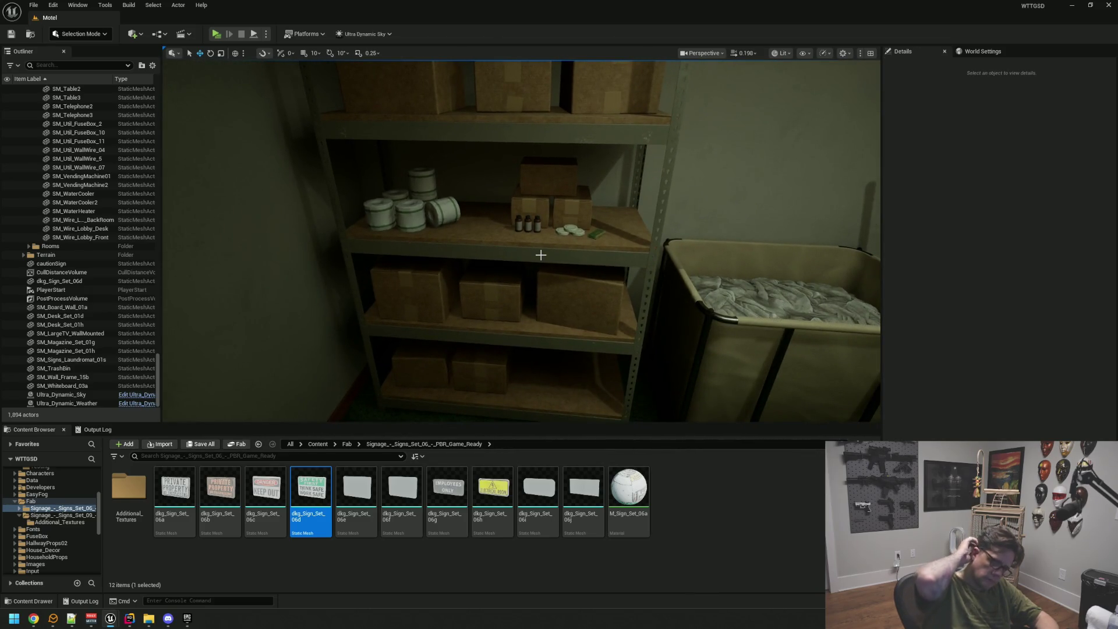
pyautogui.moveTo(481, 209); pyautogui.dragTo(442, 211)
pyautogui.moveTo(473, 309)
pyautogui.mouseDown()
pyautogui.moveTo(468, 286)
pyautogui.moveTo(488, 375)
pyautogui.mouseUp()
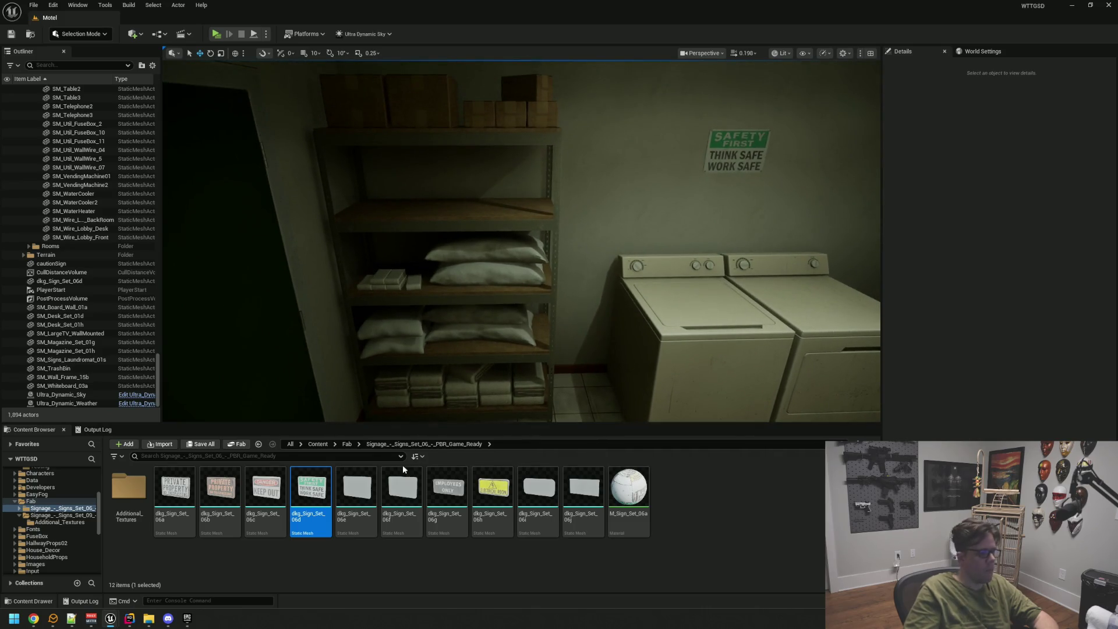
pyautogui.moveTo(129, 618)
pyautogui.click(152, 557)
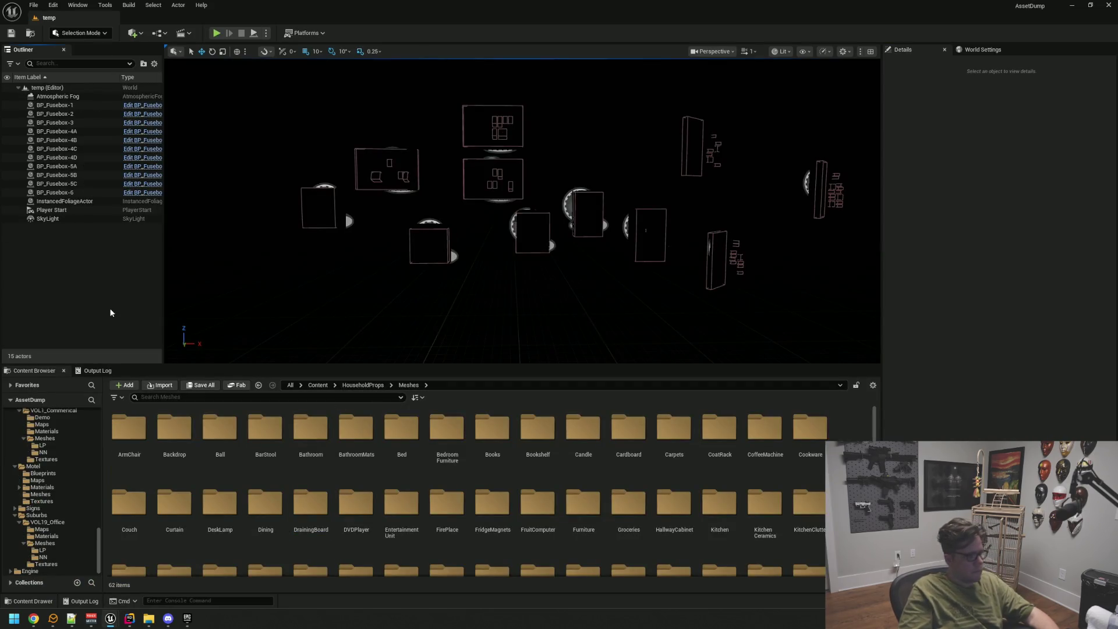
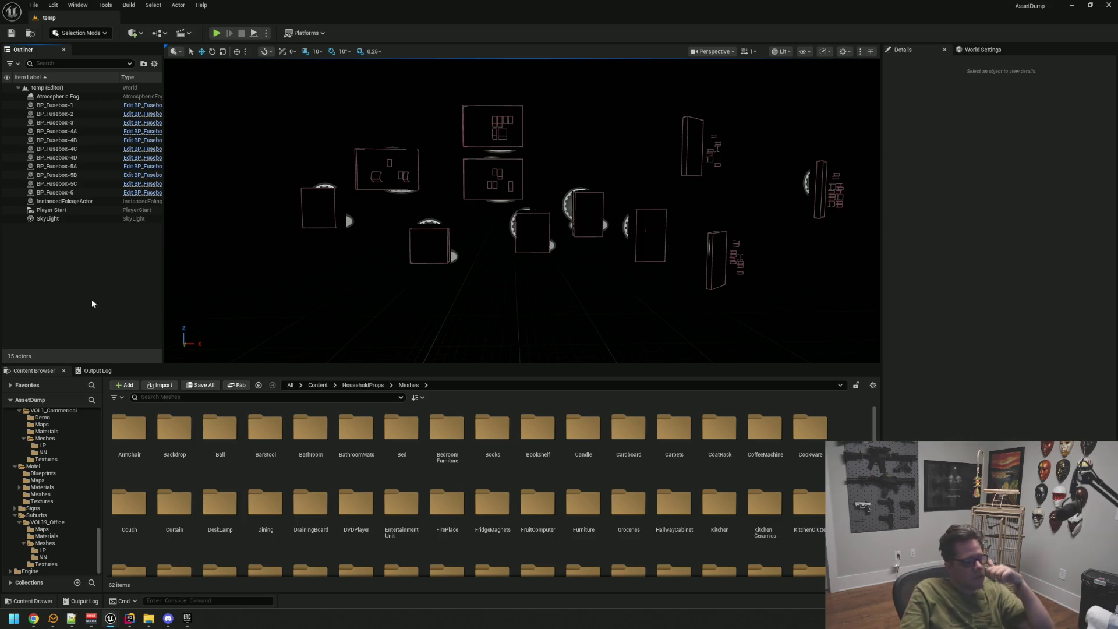
# Open the Bathroom props folder, browse its thumbnails, and select SM_Cleaning Spray and SM_Bleach.
pyautogui.click(292, 435)
pyautogui.doubleClick(292, 436)
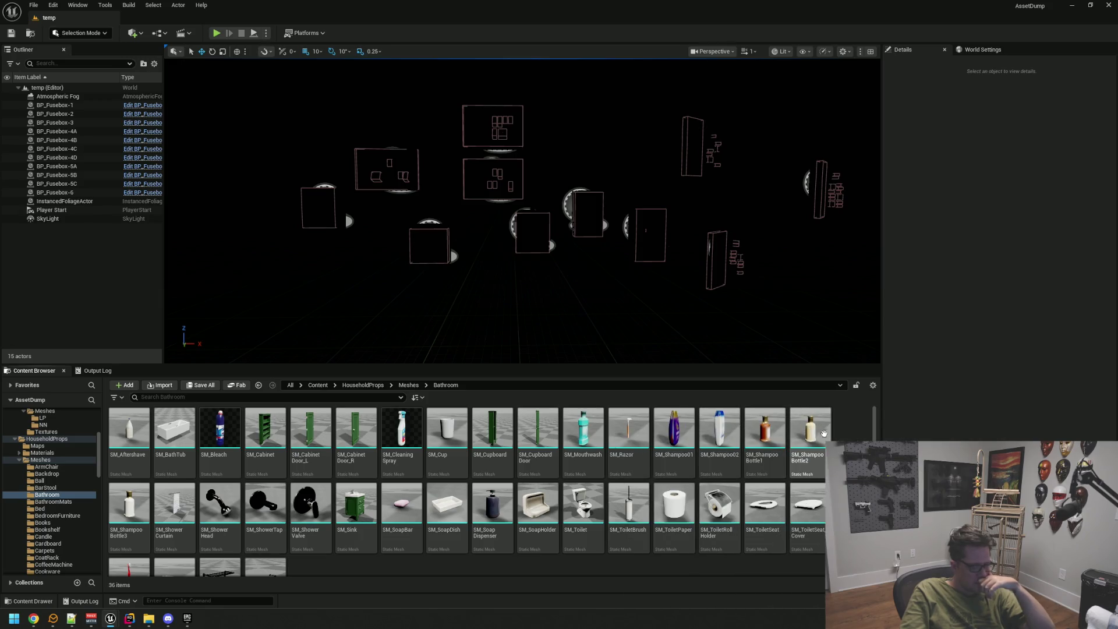
pyautogui.scroll(-1, 769, 560)
pyautogui.scroll(1, 652, 553)
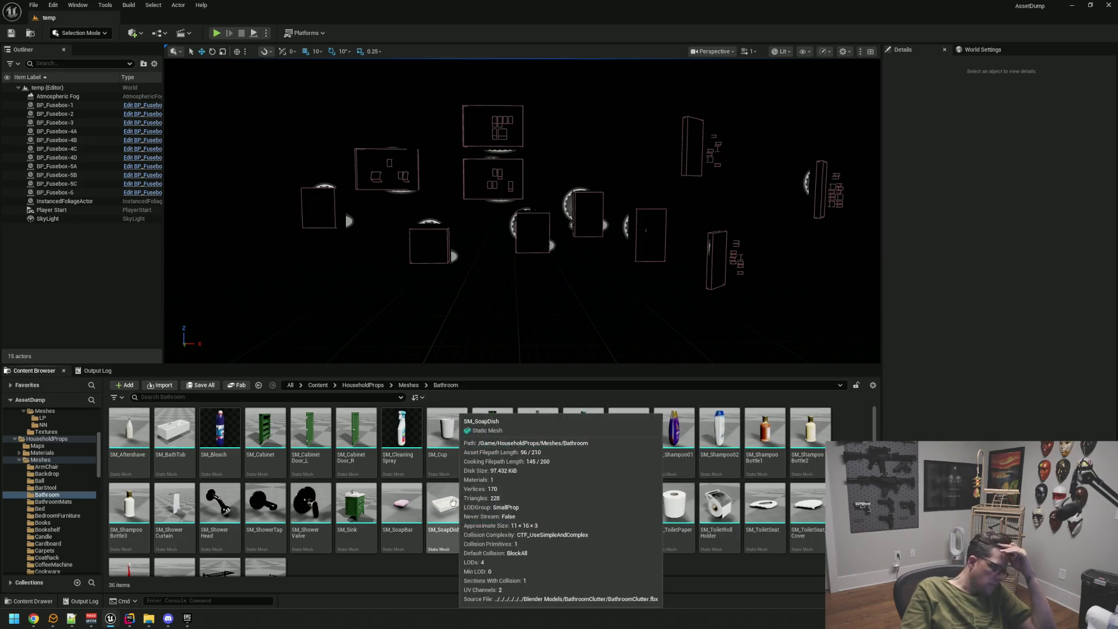
pyautogui.scroll(-2, 454, 504)
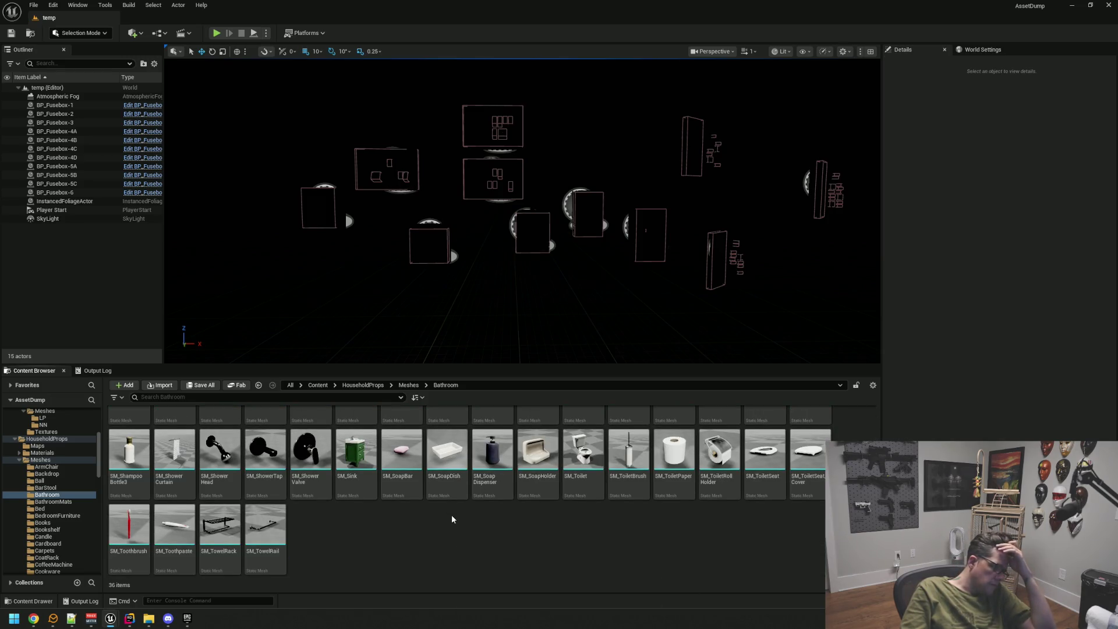
pyautogui.scroll(2, 453, 518)
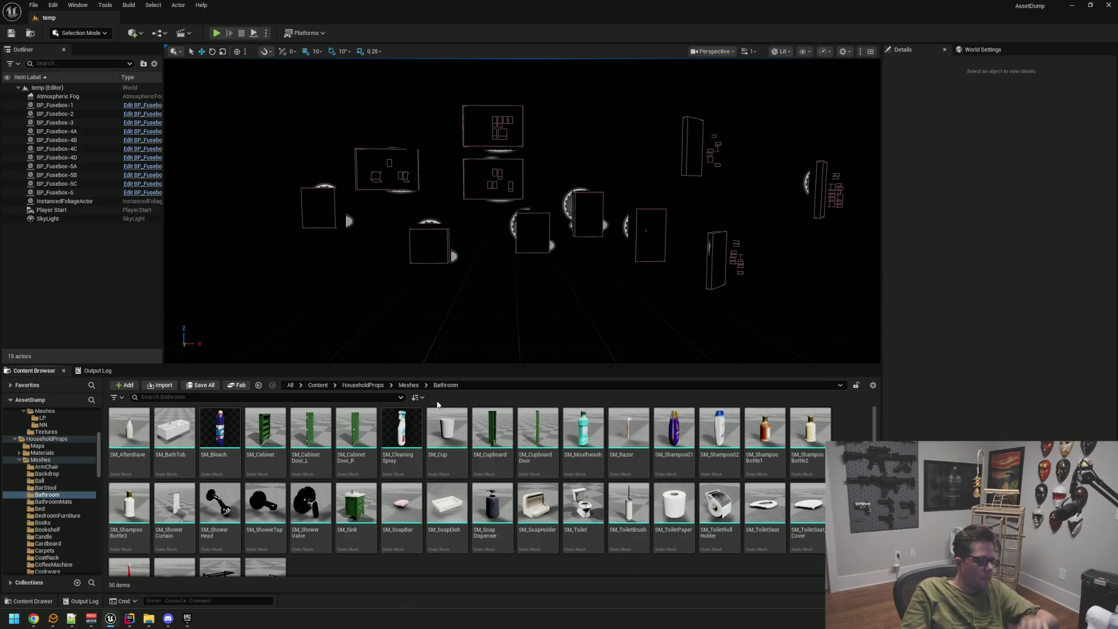
pyautogui.click(386, 432)
pyautogui.keyDown('ctrl'); pyautogui.click(219, 430); pyautogui.keyUp('ctrl')
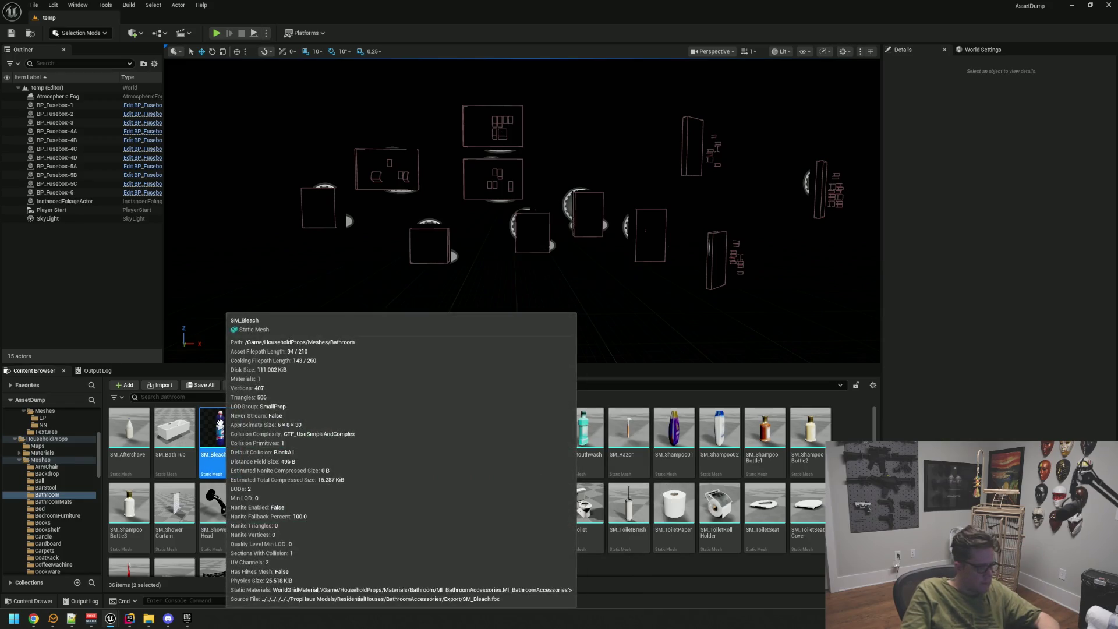
# Migrate SM_Bleach and SM_Cleaning Spray to the destination Content folder, skipping save and accepting overwrite.
pyautogui.rightClick(220, 431)
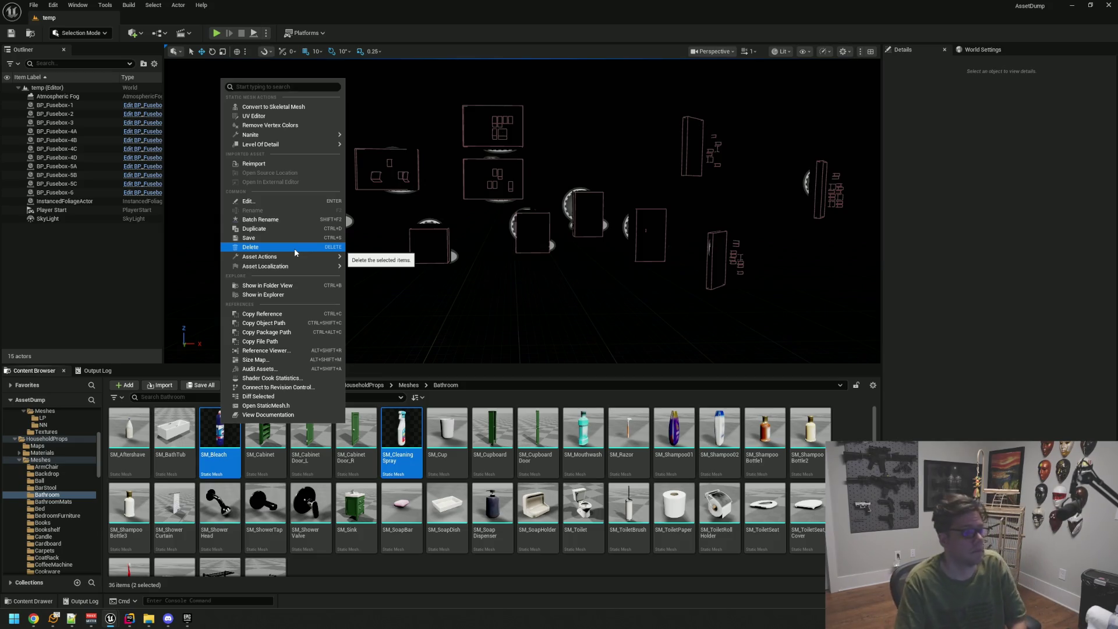
pyautogui.moveTo(297, 257)
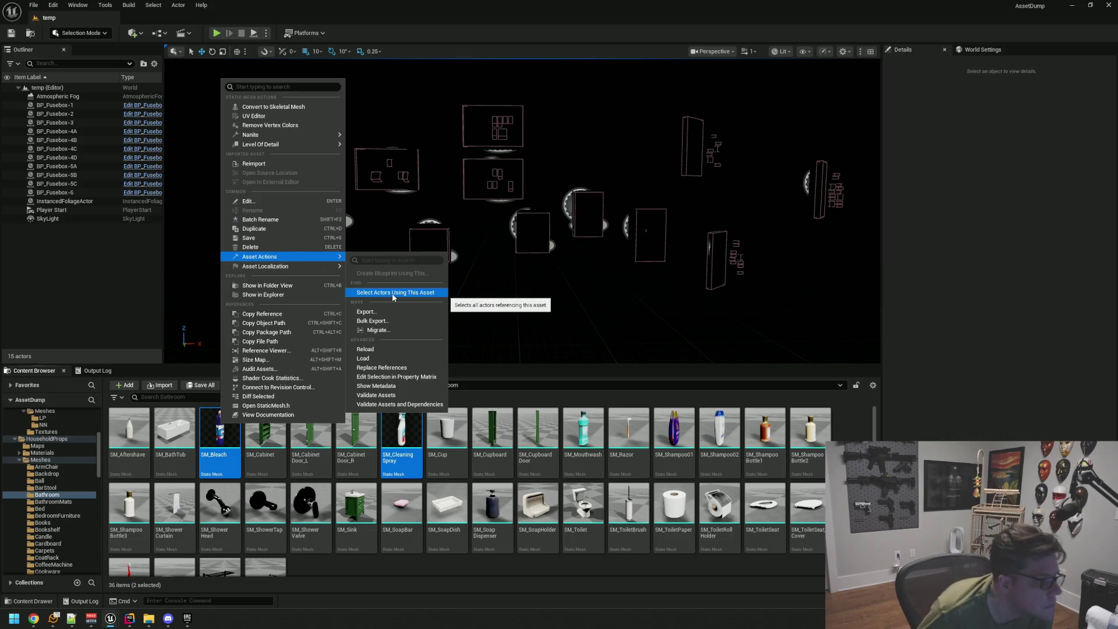
pyautogui.click(396, 329)
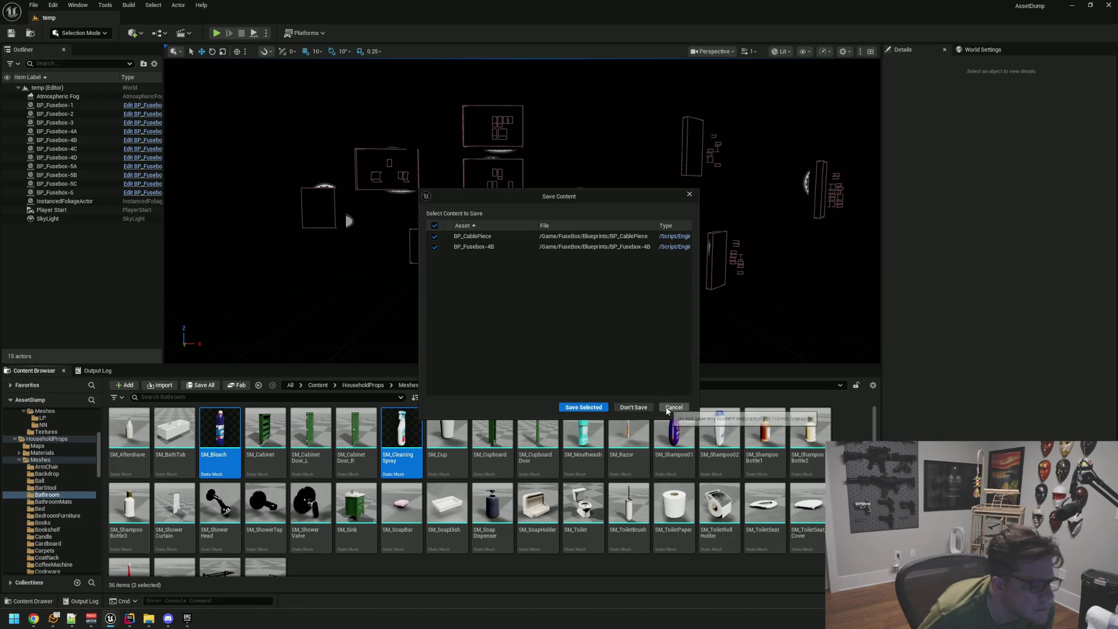
pyautogui.click(633, 407)
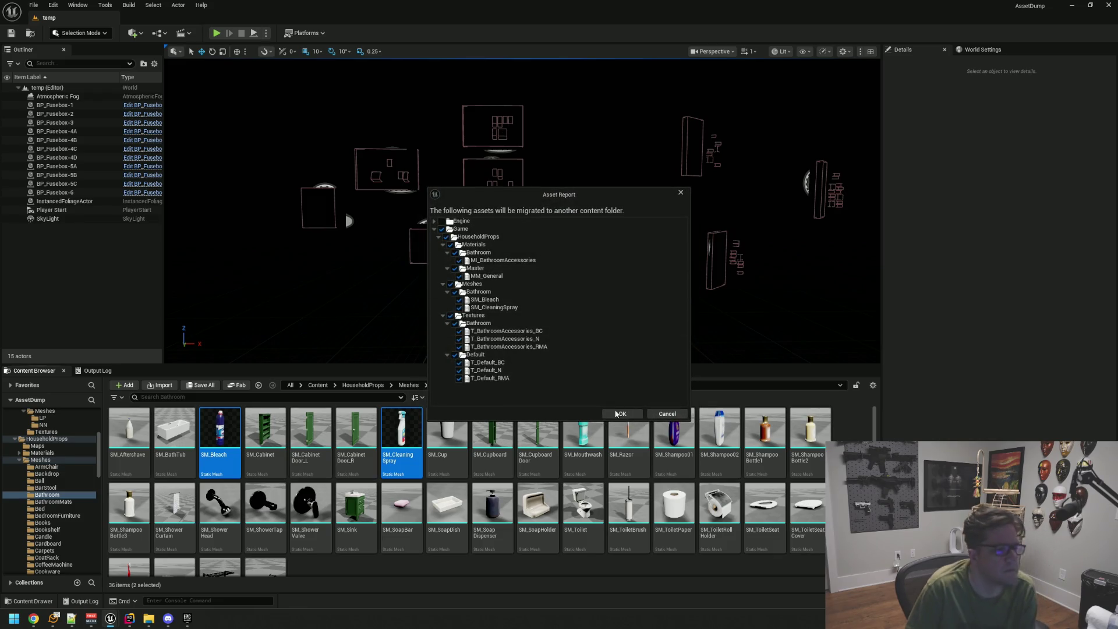
pyautogui.click(621, 413)
pyautogui.click(442, 301)
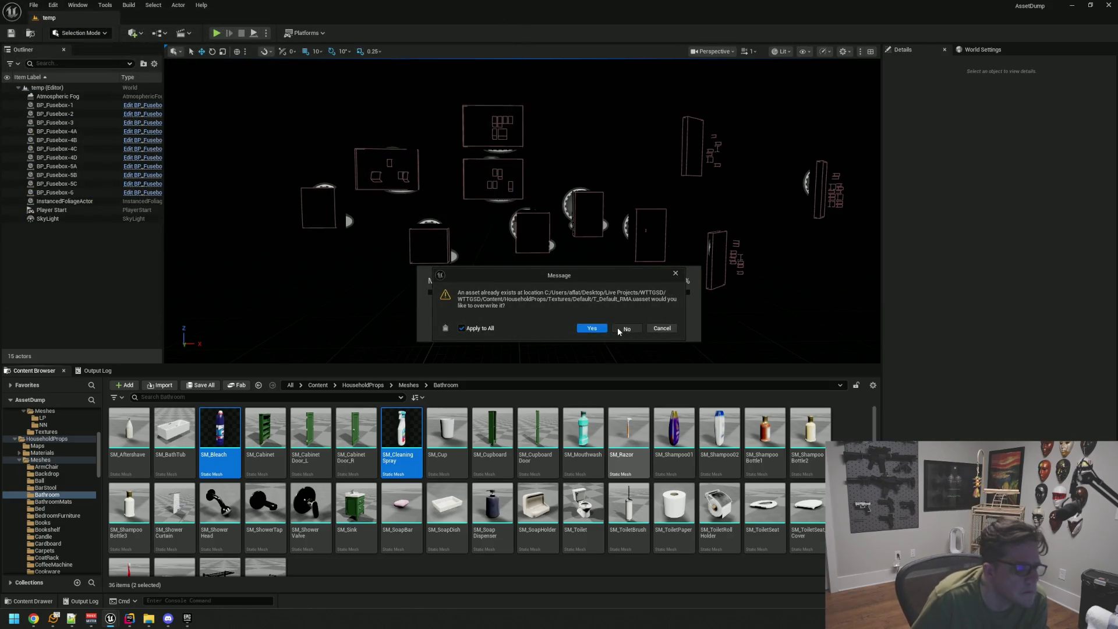
pyautogui.click(620, 329)
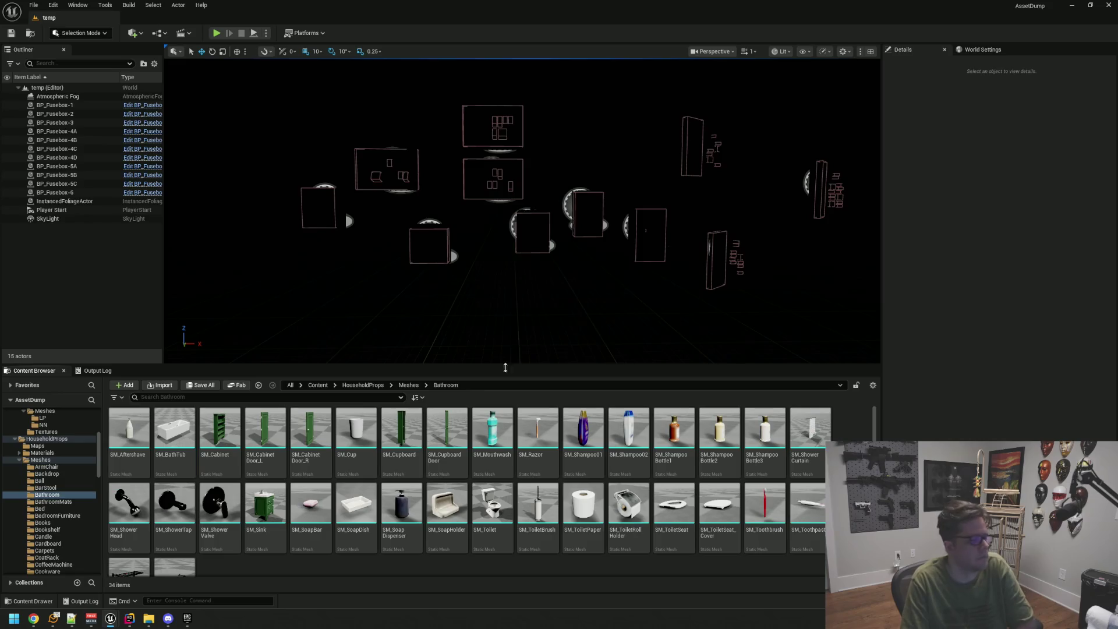
# Open SM_TowelStack_01 from BathroomMats, orbit and zoom to inspect it, then close its editor.
pyautogui.click(72, 502)
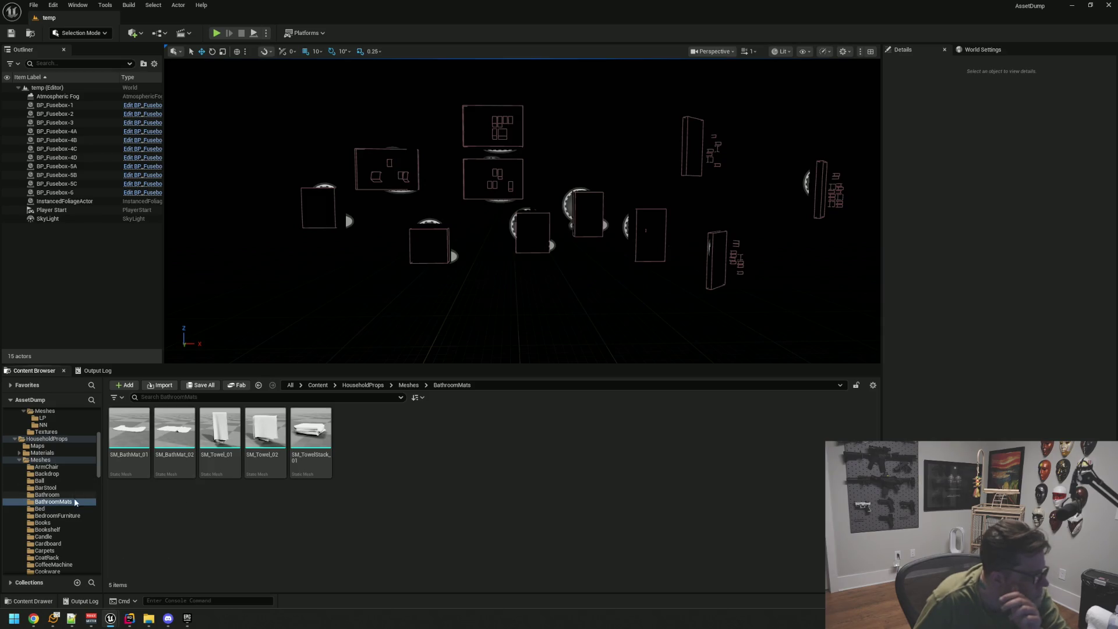
pyautogui.doubleClick(320, 429)
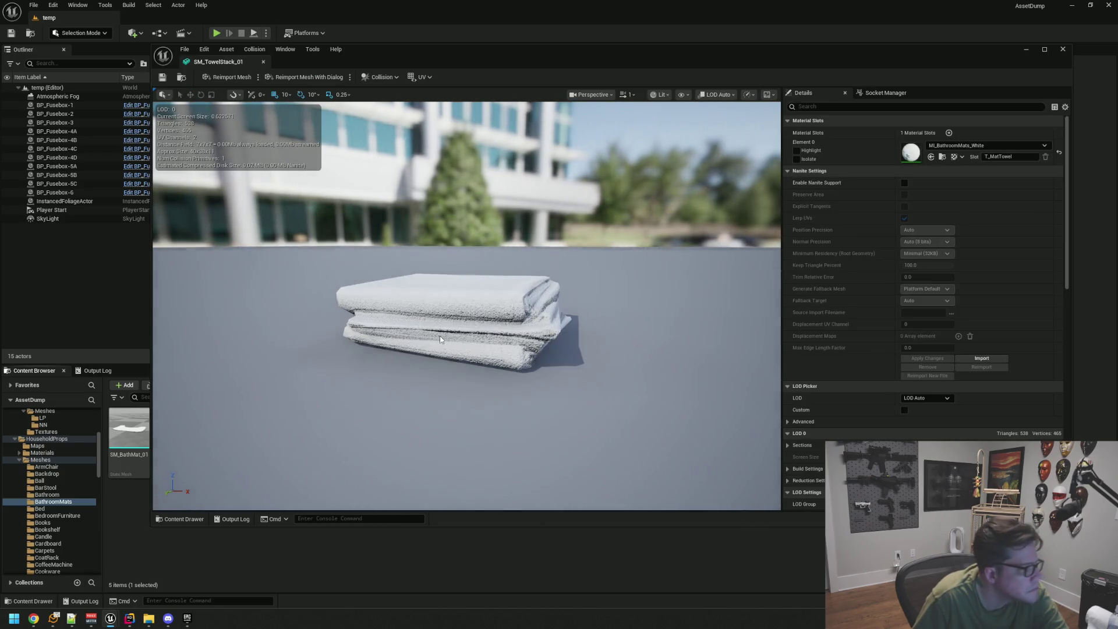
pyautogui.moveTo(439, 336)
pyautogui.mouseDown()
pyautogui.moveTo(431, 326)
pyautogui.moveTo(472, 367)
pyautogui.mouseUp()
pyautogui.scroll(-5, 444, 344)
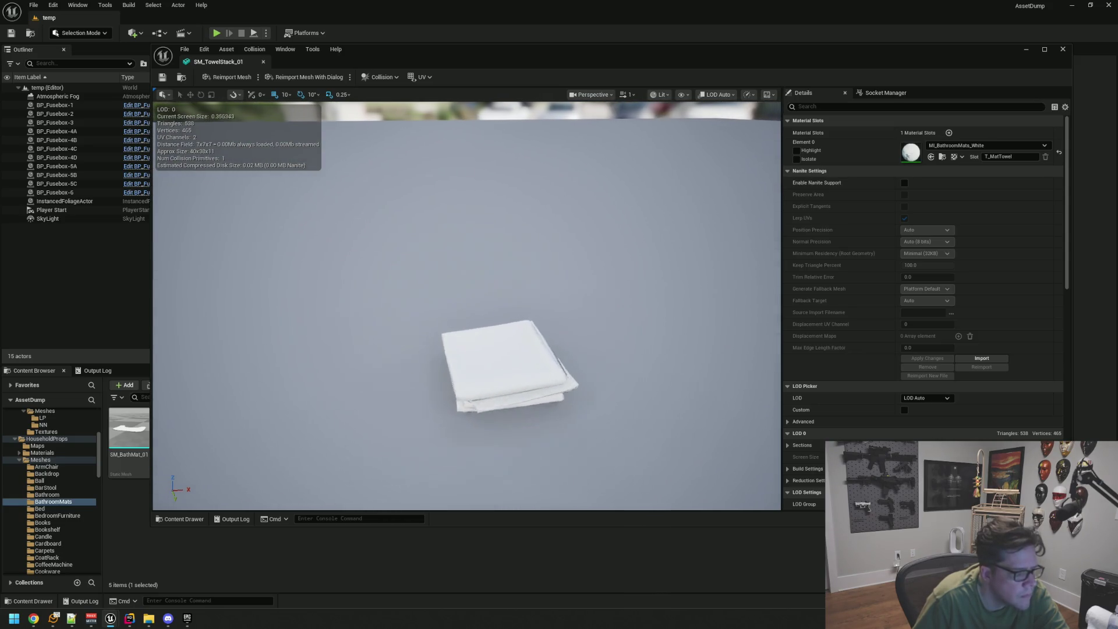
pyautogui.scroll(5, 472, 366)
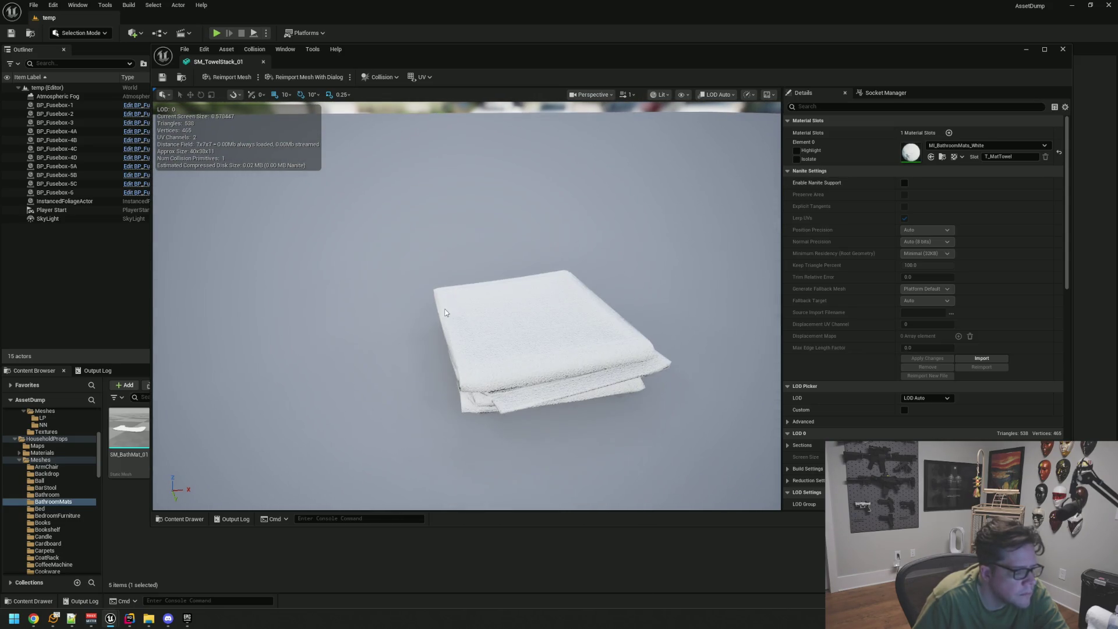
pyautogui.middleClick(214, 63)
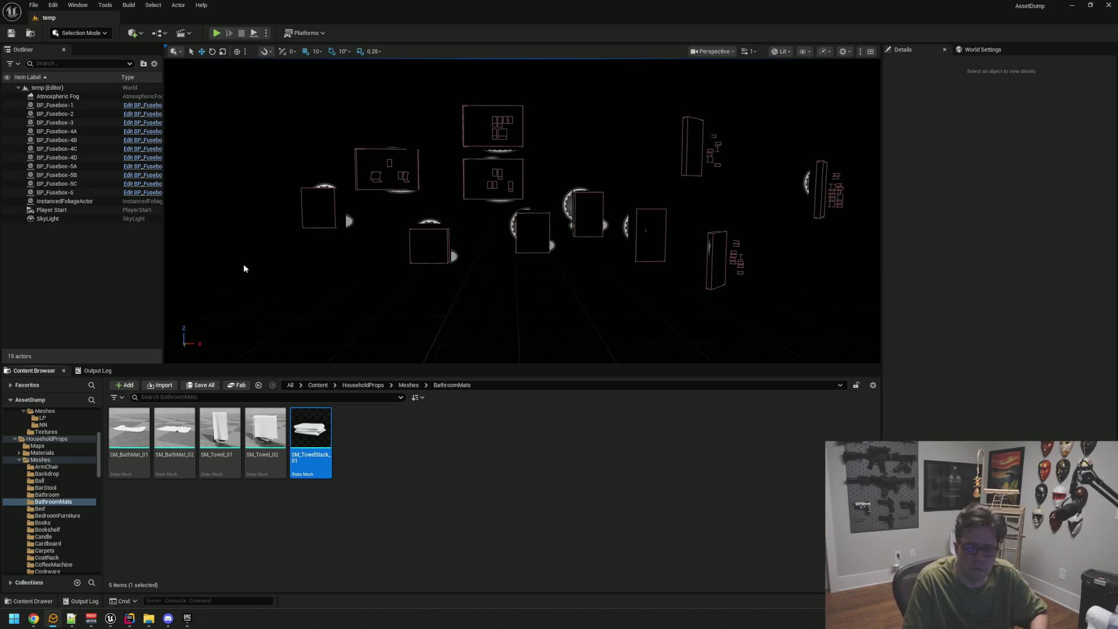
pyautogui.moveTo(113, 620)
pyautogui.click(144, 560)
# Switch to the WTTGSD Motel editor, browse Fab > HallwayProps02 > Geometry, then open HouseholdProps > Meshes.
pyautogui.click(74, 579)
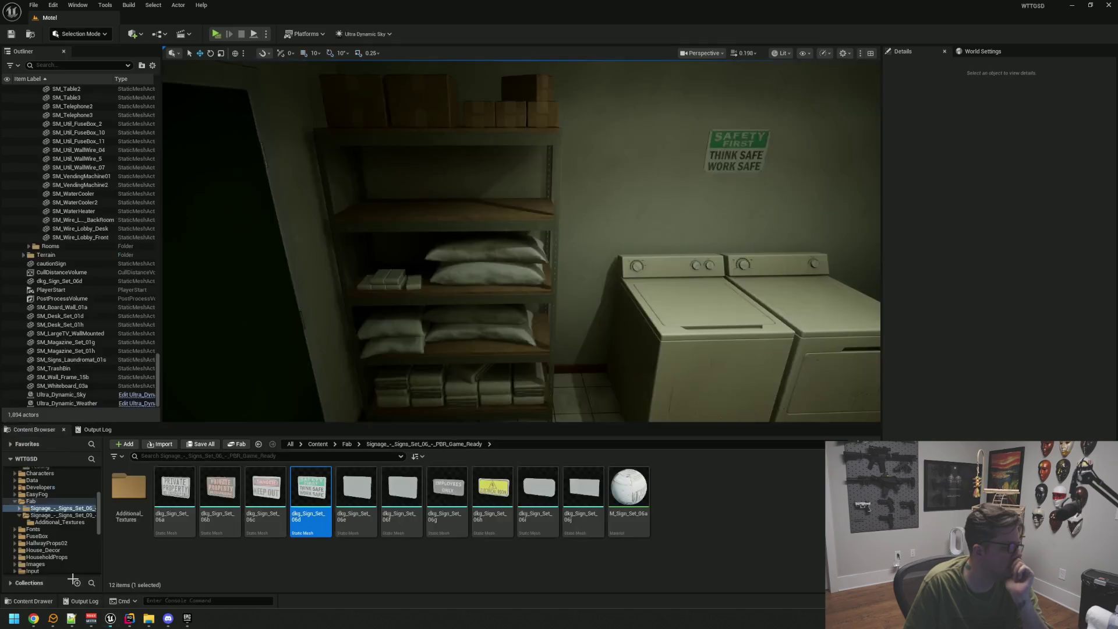
pyautogui.scroll(2, 23, 553)
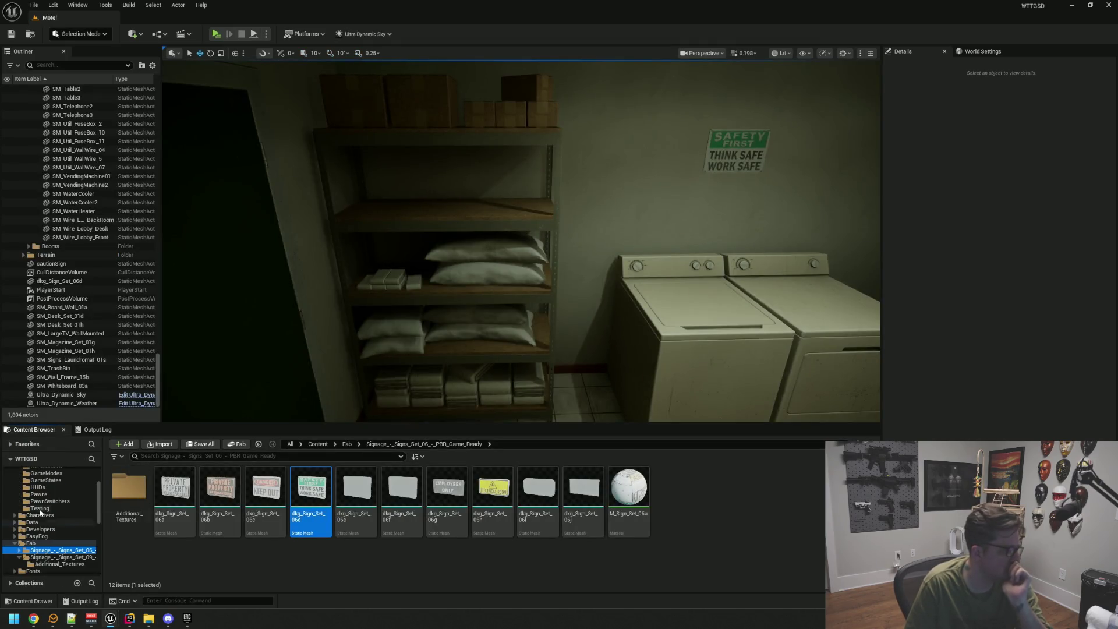
pyautogui.click(14, 543)
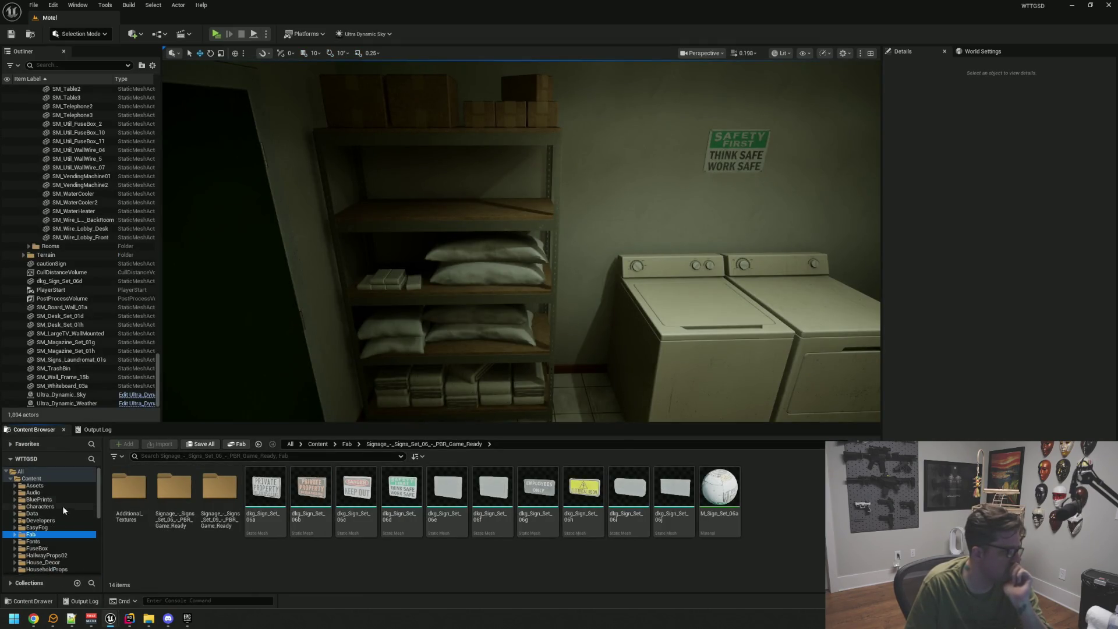
pyautogui.click(71, 527)
pyautogui.doubleClick(129, 487)
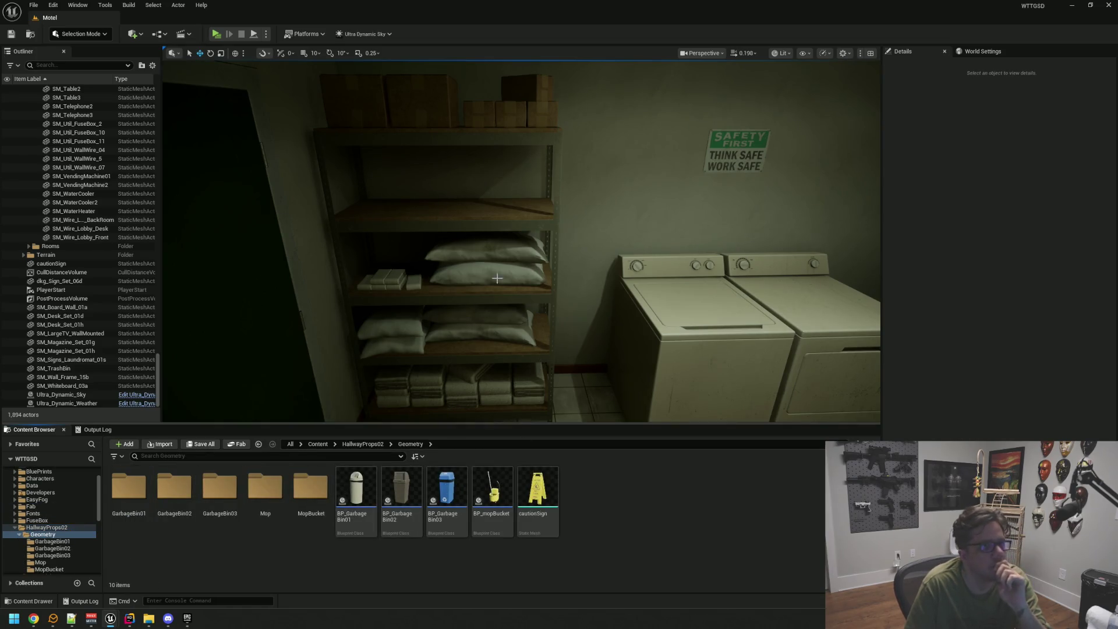
pyautogui.scroll(5, 505, 283)
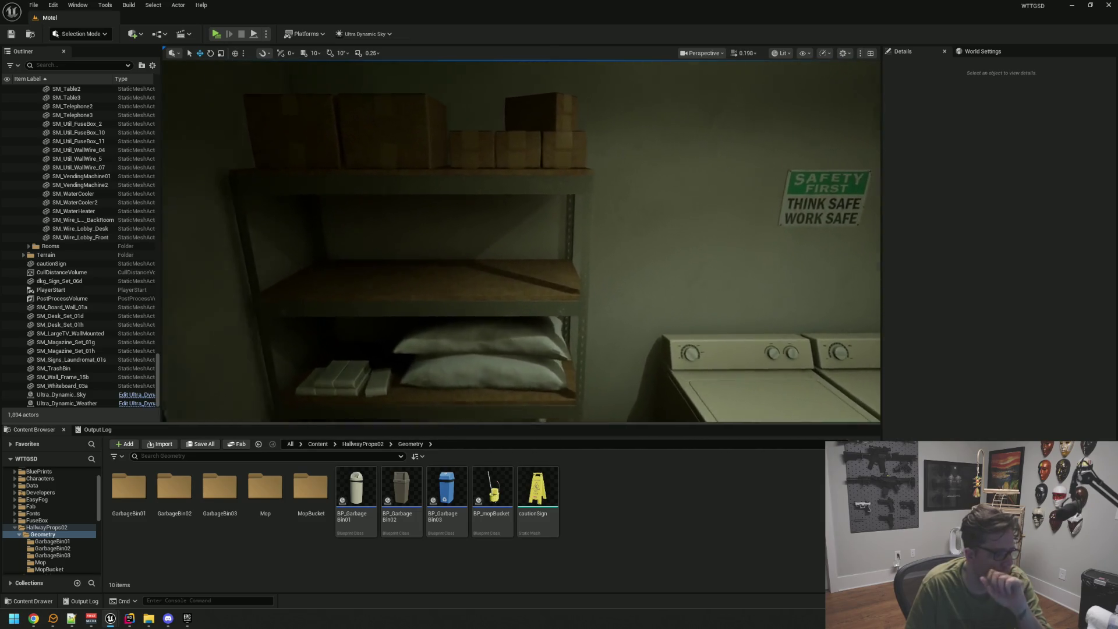
pyautogui.scroll(4, 474, 319)
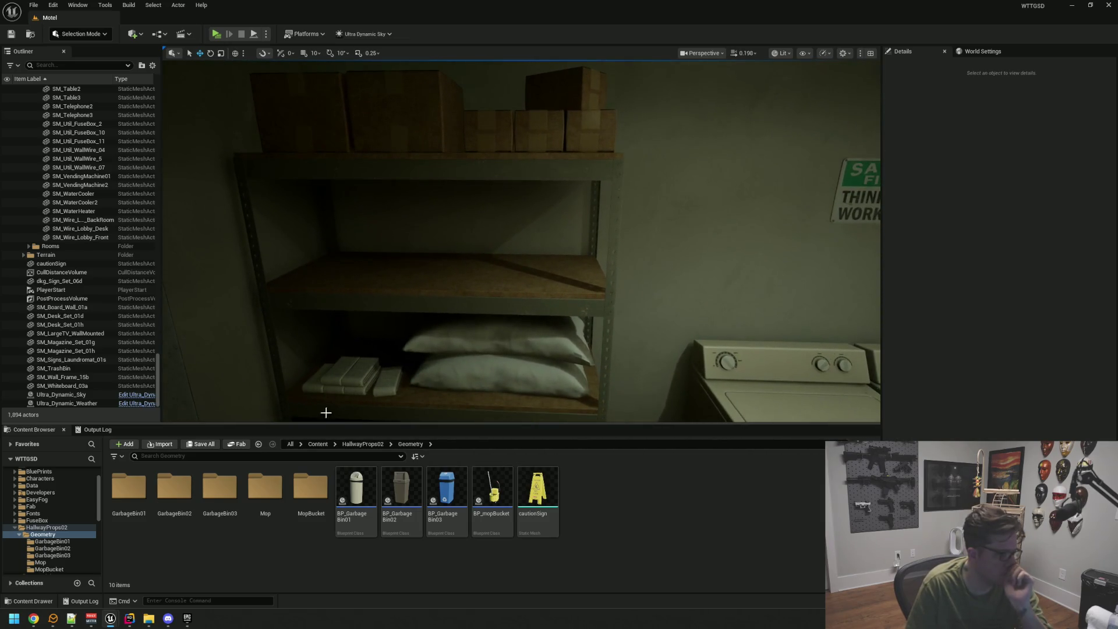
pyautogui.click(13, 529)
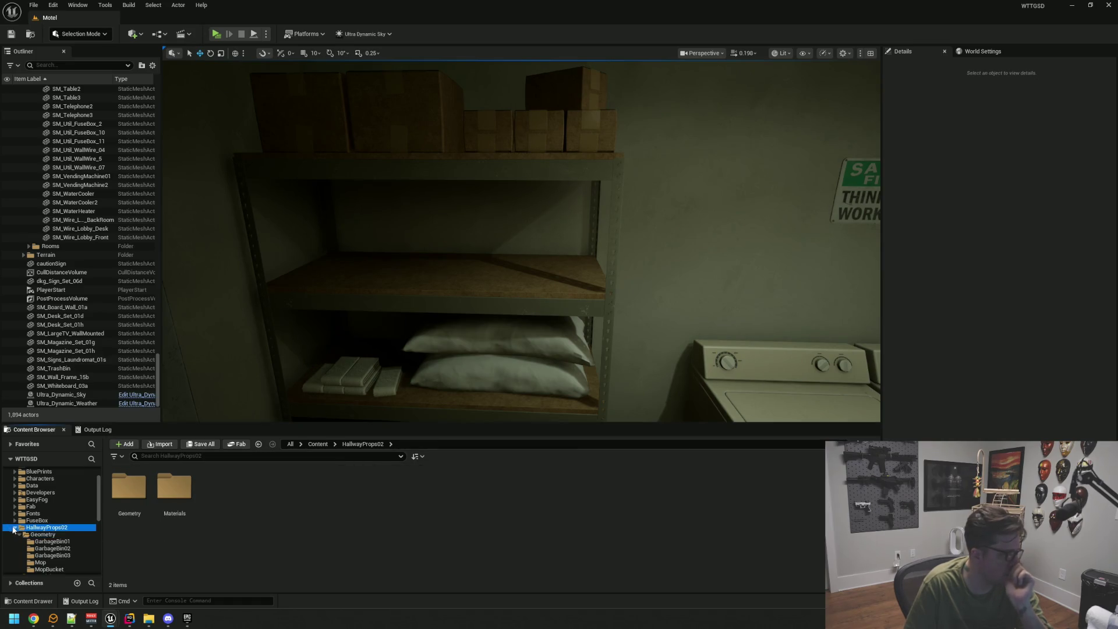
pyautogui.click(71, 540)
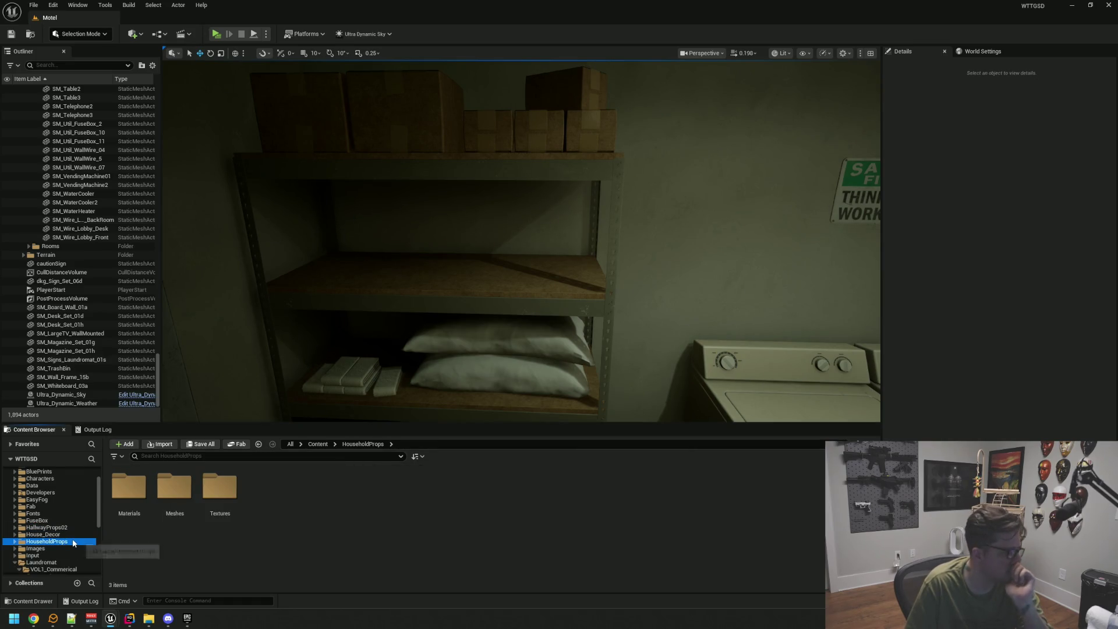
pyautogui.doubleClick(175, 486)
# Place an SM_Bleach bottle on the storage shelf, rotate it, and add a second bleach bottle beside it.
pyautogui.doubleClick(128, 486)
pyautogui.moveTo(146, 481)
pyautogui.mouseDown()
pyautogui.moveTo(534, 250)
pyautogui.moveTo(564, 250)
pyautogui.moveTo(557, 261)
pyautogui.mouseUp()
pyautogui.press('e')
pyautogui.press('f')
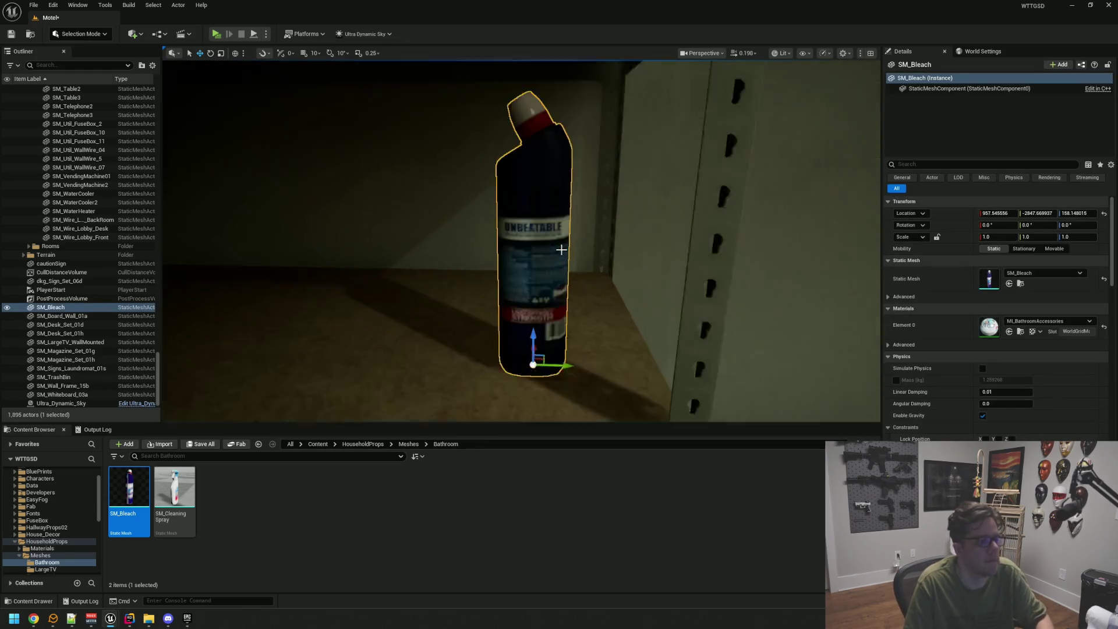
pyautogui.moveTo(570, 400)
pyautogui.mouseDown()
pyautogui.moveTo(561, 379)
pyautogui.moveTo(456, 392)
pyautogui.mouseUp()
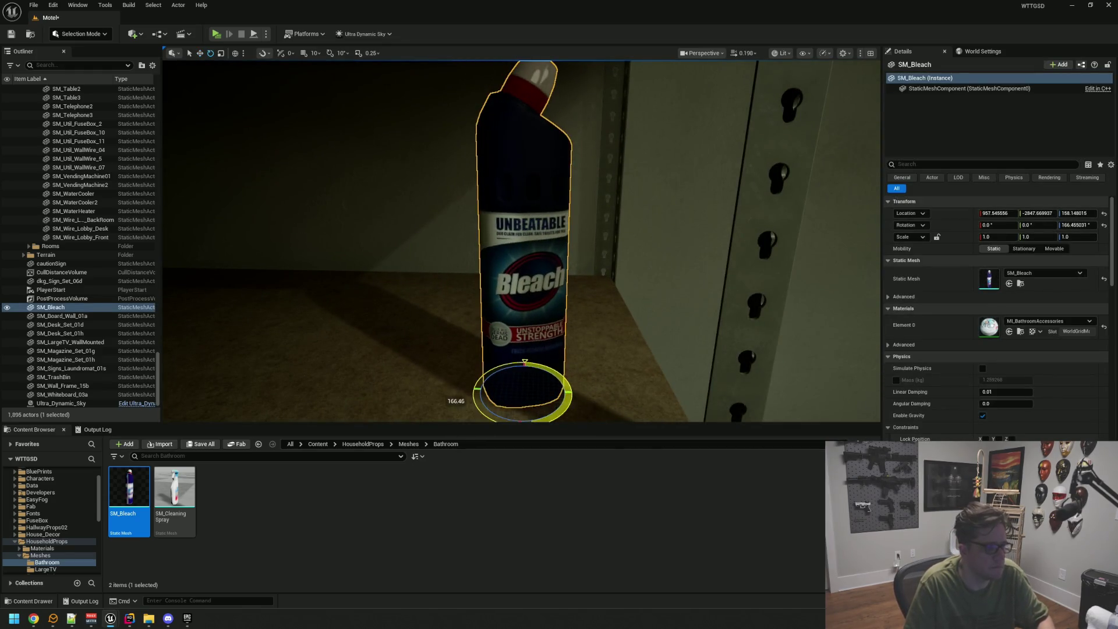
pyautogui.press('w')
pyautogui.moveTo(661, 312)
pyautogui.mouseDown()
pyautogui.moveTo(687, 315)
pyautogui.moveTo(384, 320)
pyautogui.moveTo(483, 322)
pyautogui.moveTo(488, 301)
pyautogui.mouseUp()
pyautogui.press('Escape')
# Place the cleaning spray on the shelf beside the bleach bottles.
pyautogui.scroll(-5, 458, 355)
pyautogui.moveTo(164, 500)
pyautogui.mouseDown()
pyautogui.moveTo(399, 299)
pyautogui.moveTo(469, 274)
pyautogui.mouseUp()
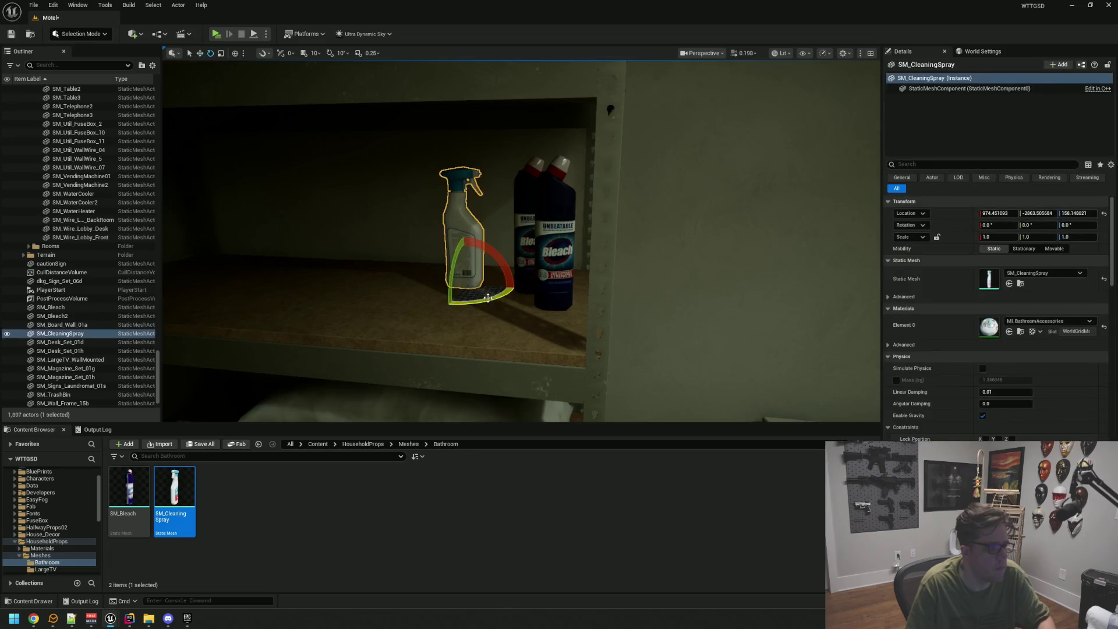
pyautogui.press('w')
pyautogui.press('f')
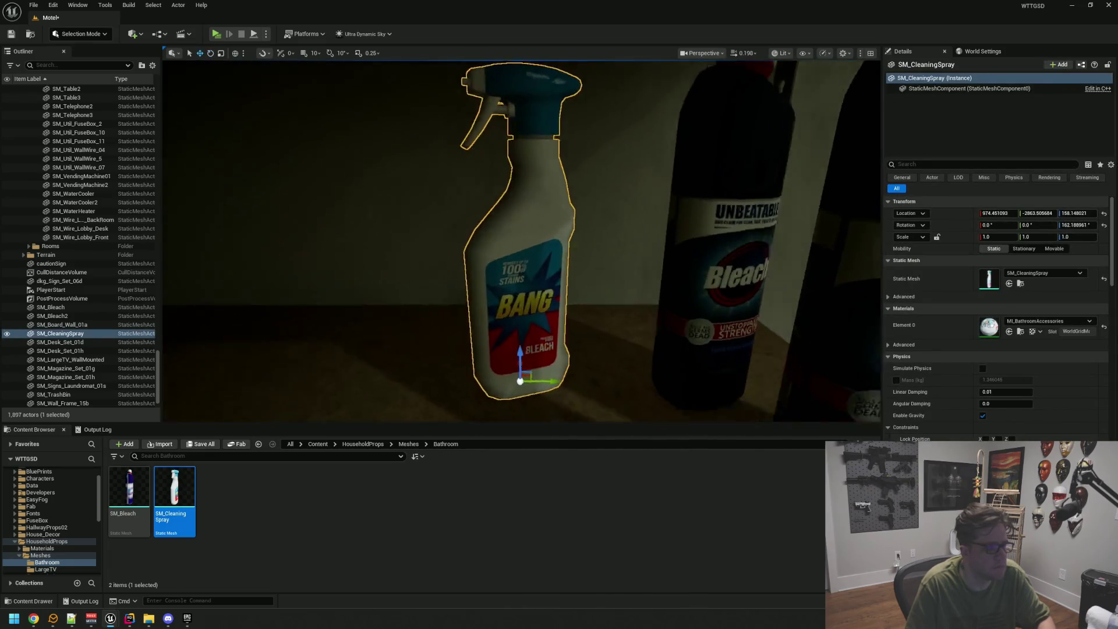
pyautogui.moveTo(536, 296); pyautogui.dragTo(617, 291)
pyautogui.moveTo(494, 300)
pyautogui.mouseDown()
pyautogui.moveTo(568, 324)
pyautogui.moveTo(606, 311)
pyautogui.moveTo(514, 282)
pyautogui.mouseUp()
pyautogui.press('Escape')
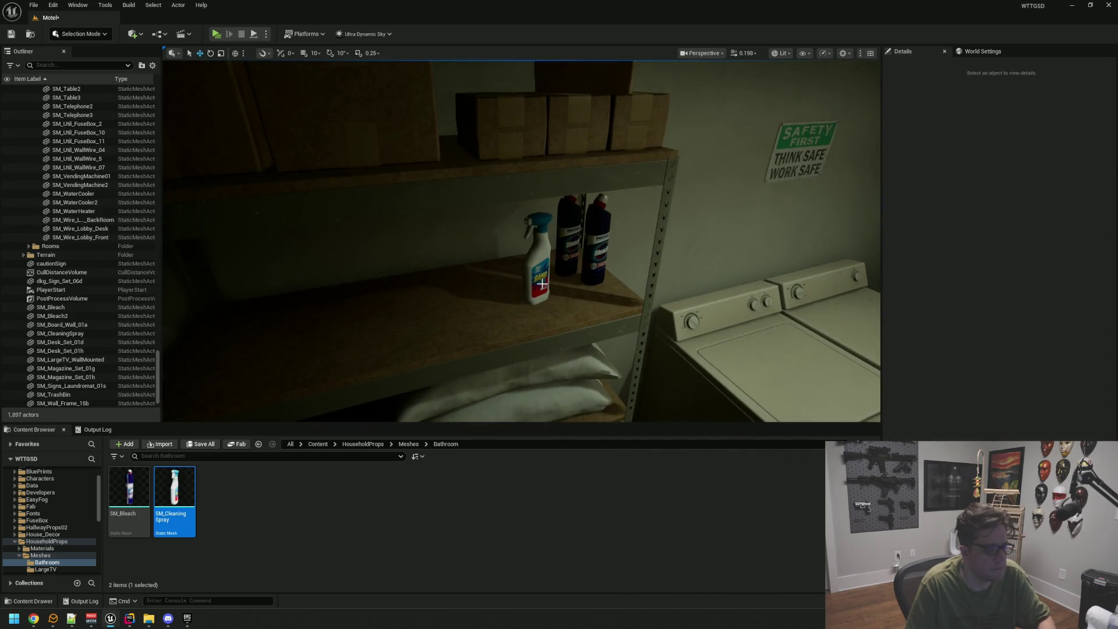
# Reposition the cleaning spray bottle slightly along the shelf.
pyautogui.click(538, 262)
pyautogui.press('f')
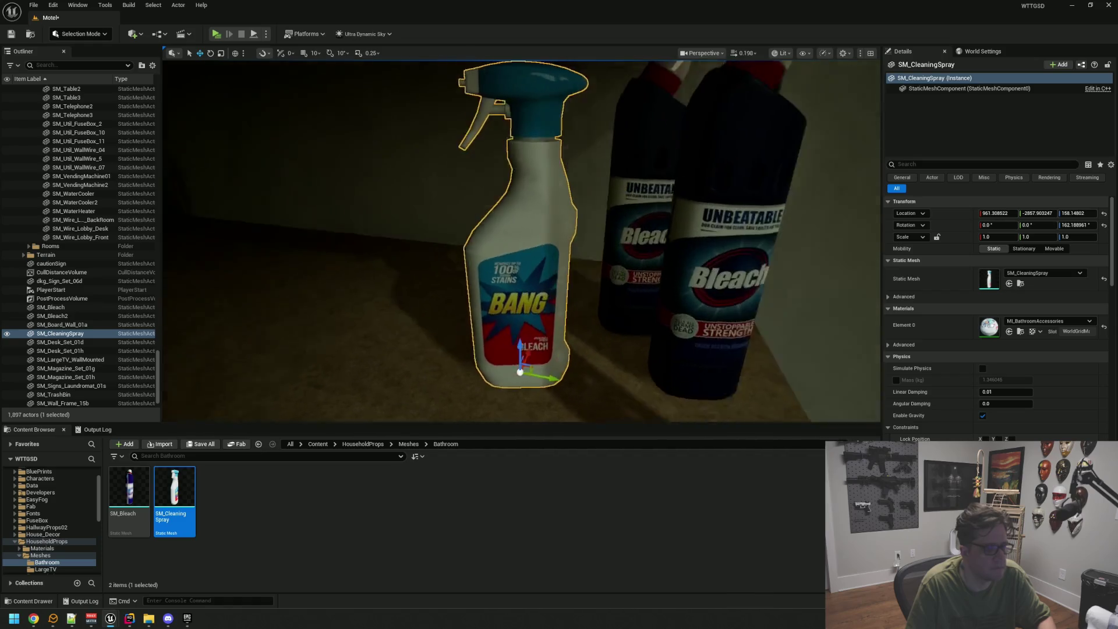
pyautogui.scroll(-3, 616, 344)
pyautogui.press('e')
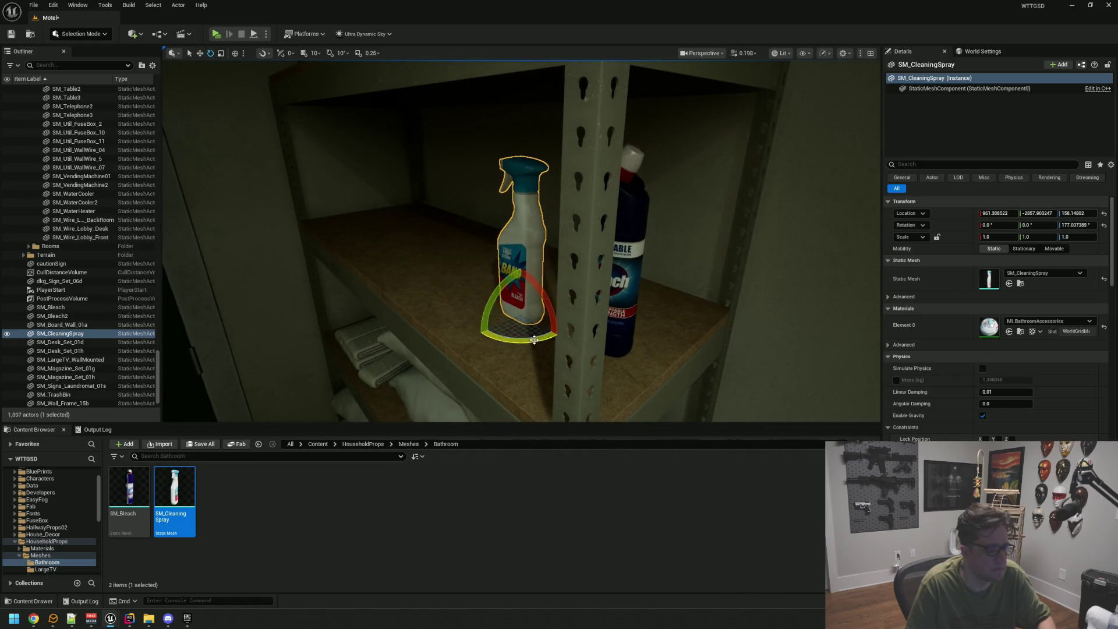
pyautogui.moveTo(522, 313); pyautogui.dragTo(570, 253)
pyautogui.keyDown('ctrl'); pyautogui.click(566, 232); pyautogui.keyUp('ctrl')
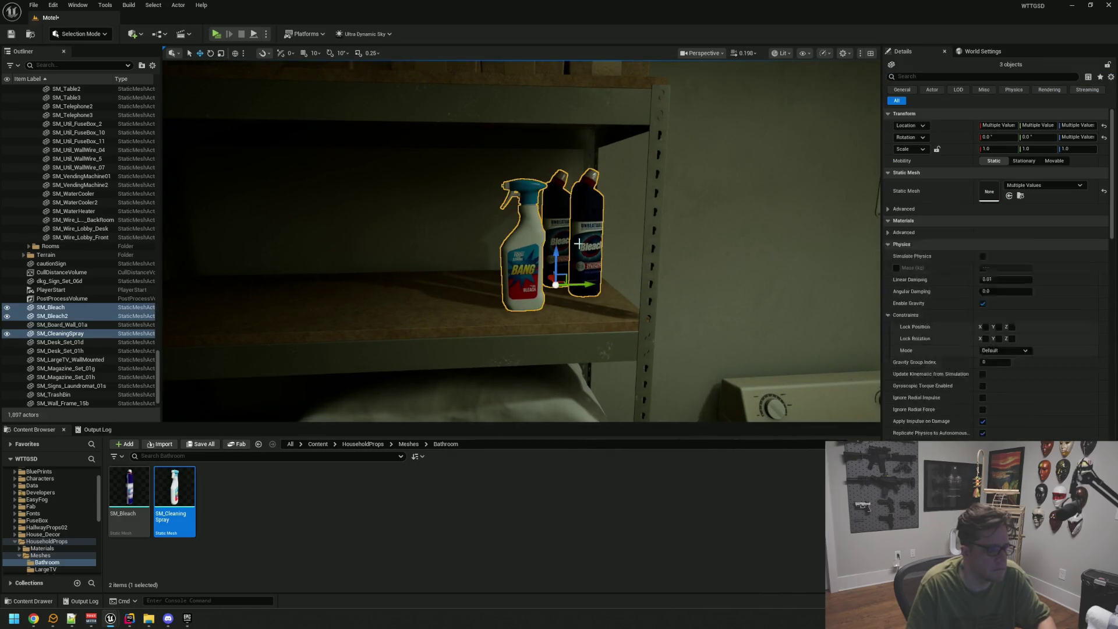
pyautogui.press('Escape')
pyautogui.scroll(-5, 564, 285)
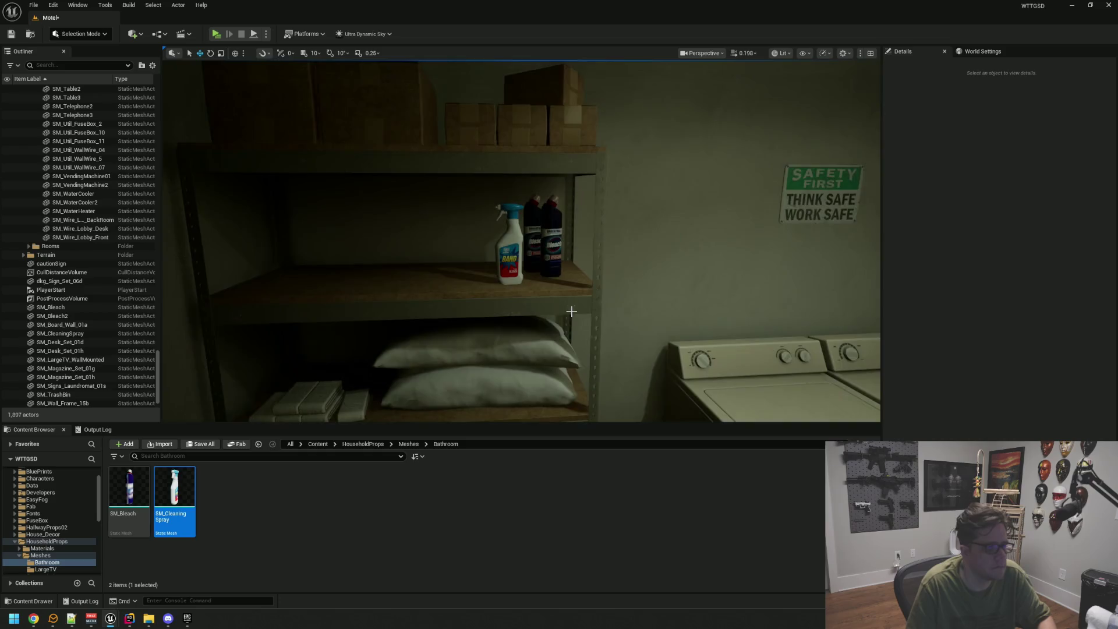
# Inspect the front and rear bleach bottles up close, then save the Motel level.
pyautogui.click(554, 280)
pyautogui.press('f')
pyautogui.moveTo(524, 349)
pyautogui.mouseDown()
pyautogui.moveTo(582, 291)
pyautogui.moveTo(496, 303)
pyautogui.moveTo(551, 341)
pyautogui.mouseUp()
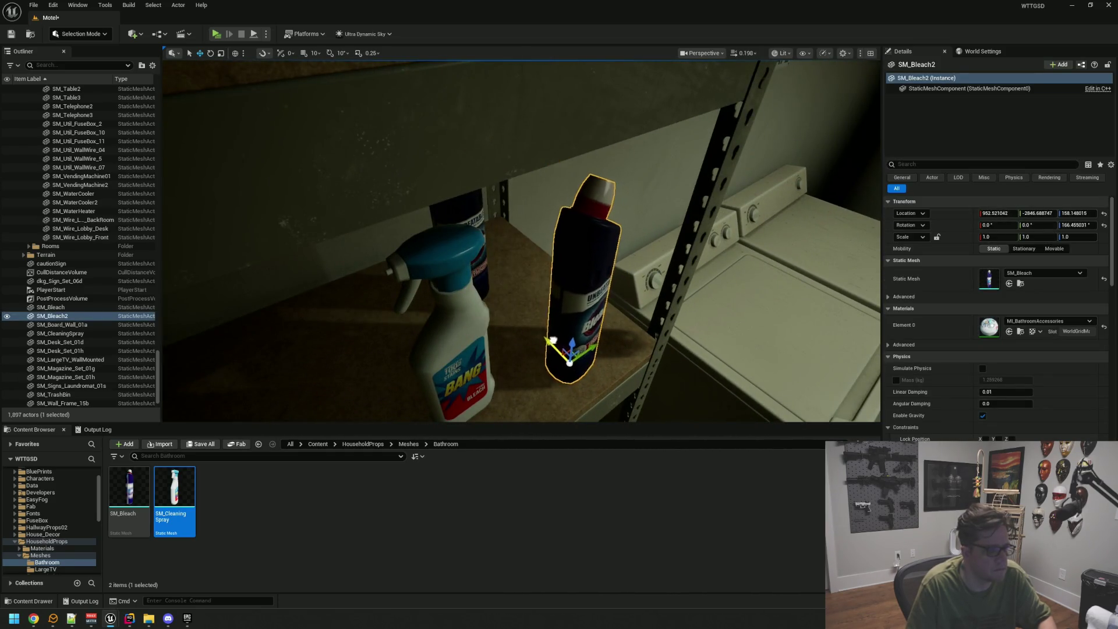
pyautogui.click(487, 269)
pyautogui.press('f')
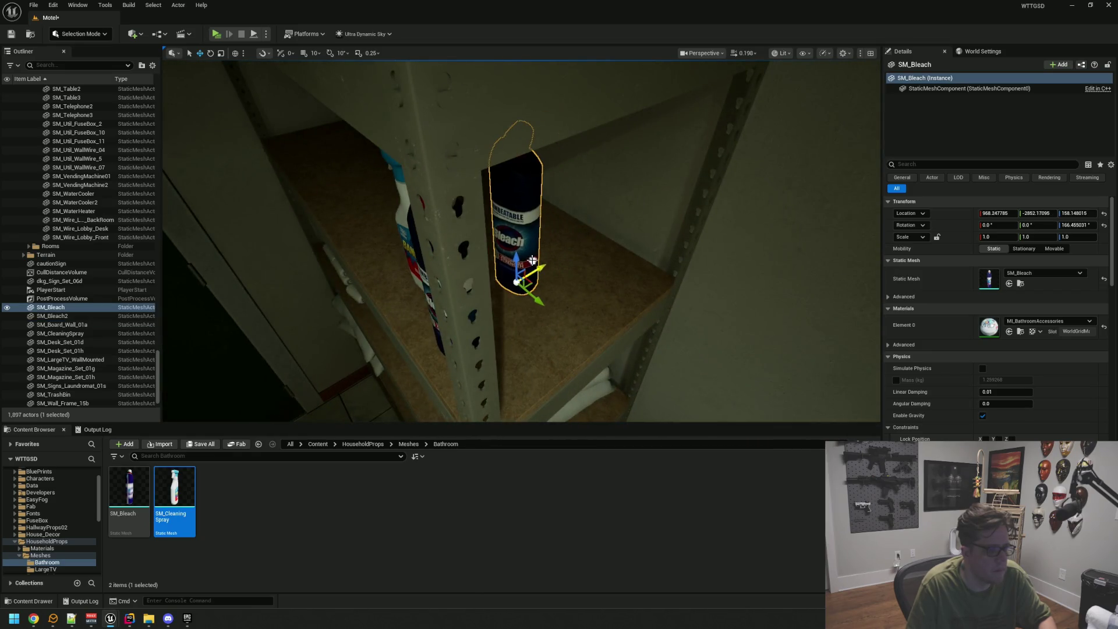
pyautogui.press('Escape')
pyautogui.moveTo(543, 303)
pyautogui.mouseDown()
pyautogui.moveTo(568, 378)
pyautogui.moveTo(535, 350)
pyautogui.moveTo(572, 294)
pyautogui.moveTo(570, 309)
pyautogui.mouseUp()
pyautogui.hotkey('ctrl', 's')
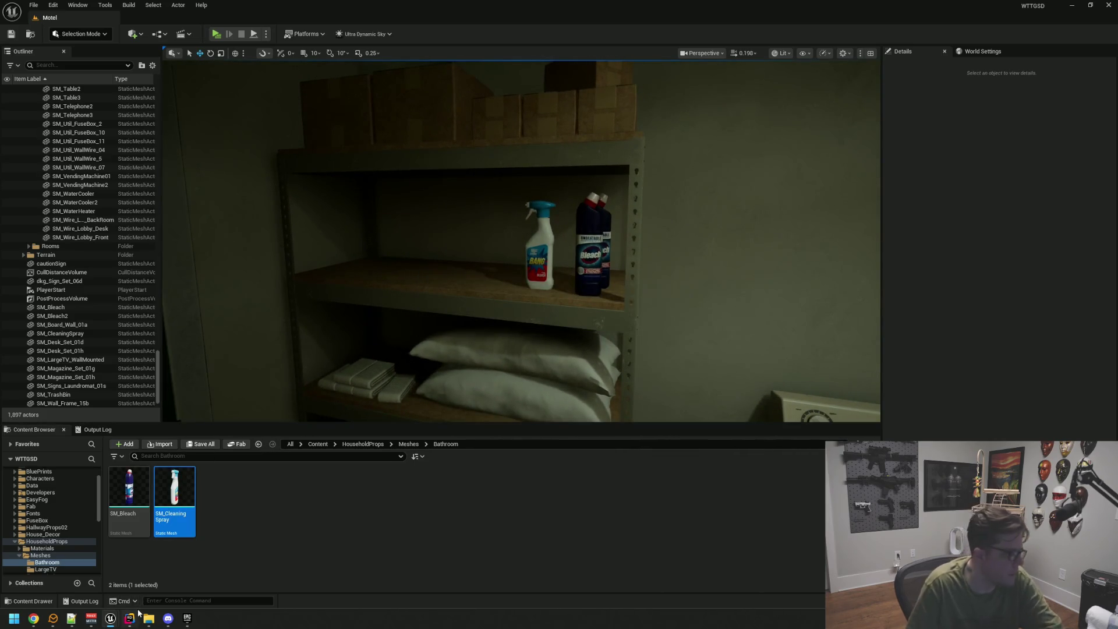
pyautogui.click(110, 582)
# In AssetDump, browse the HouseholdProps folders down to KitchenClutter.
pyautogui.click(68, 516)
pyautogui.scroll(-5, 75, 511)
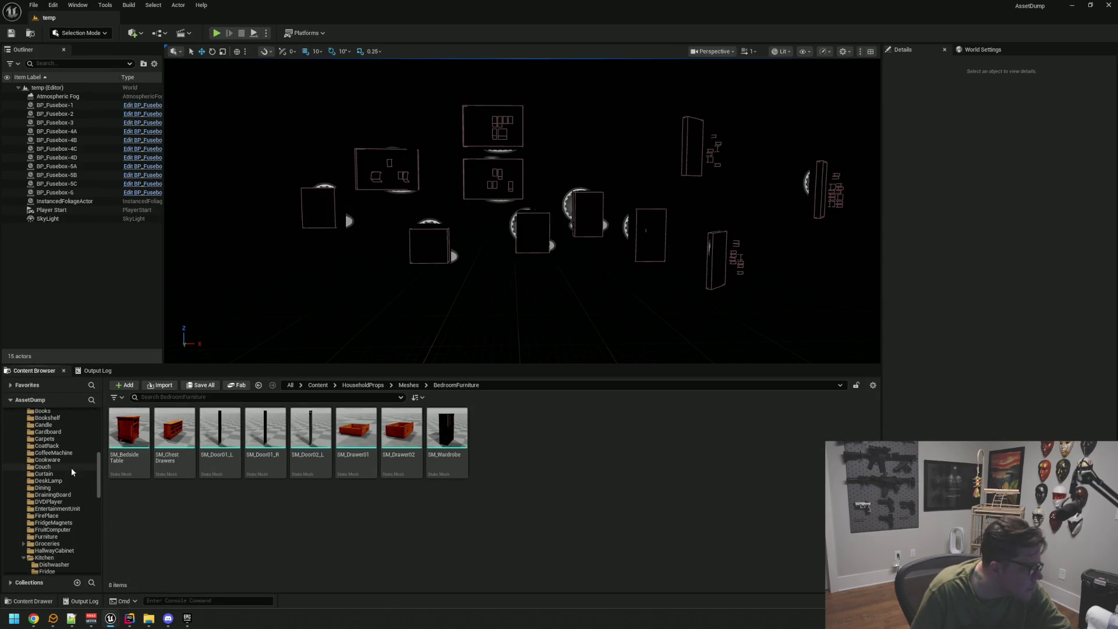
pyautogui.click(74, 494)
pyautogui.click(75, 515)
pyautogui.click(74, 523)
pyautogui.click(75, 536)
pyautogui.scroll(-3, 78, 521)
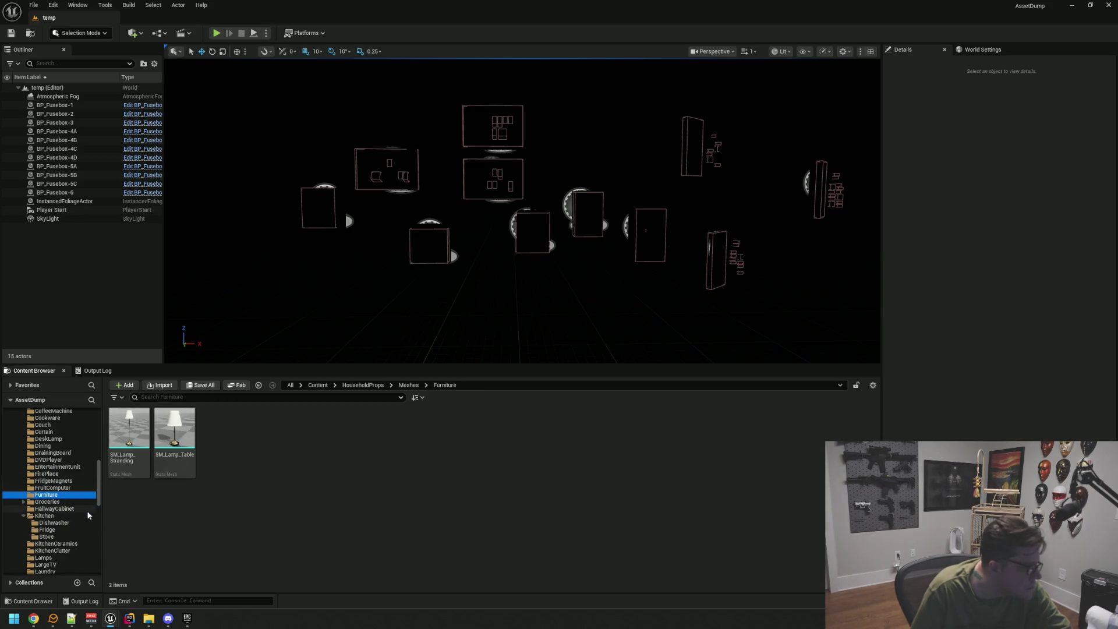
pyautogui.click(78, 502)
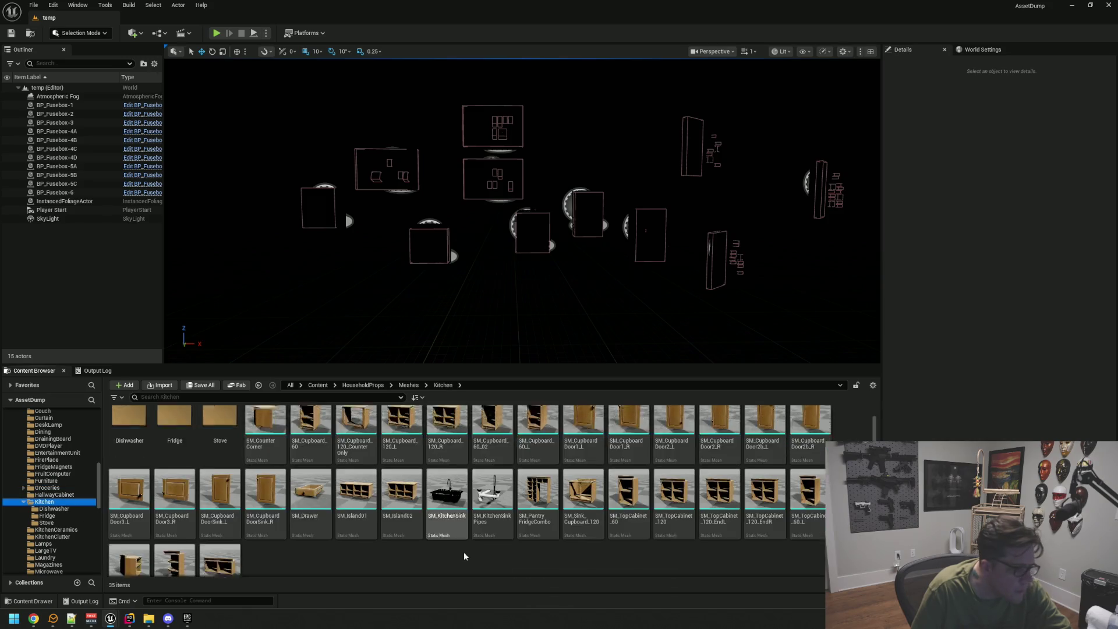
pyautogui.scroll(-2, 71, 495)
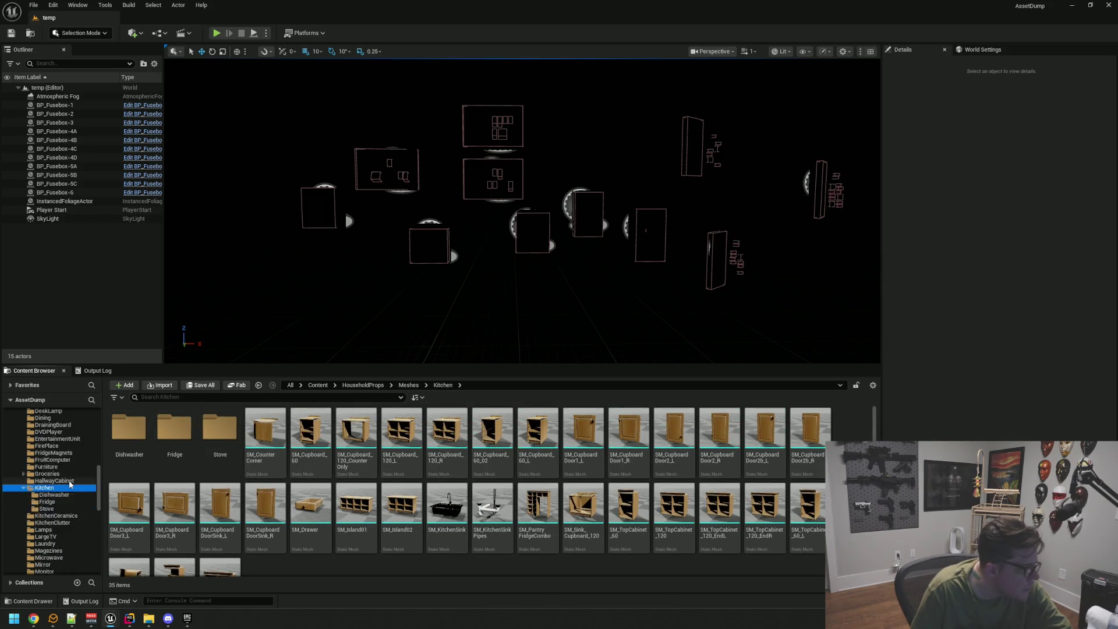
pyautogui.click(72, 494)
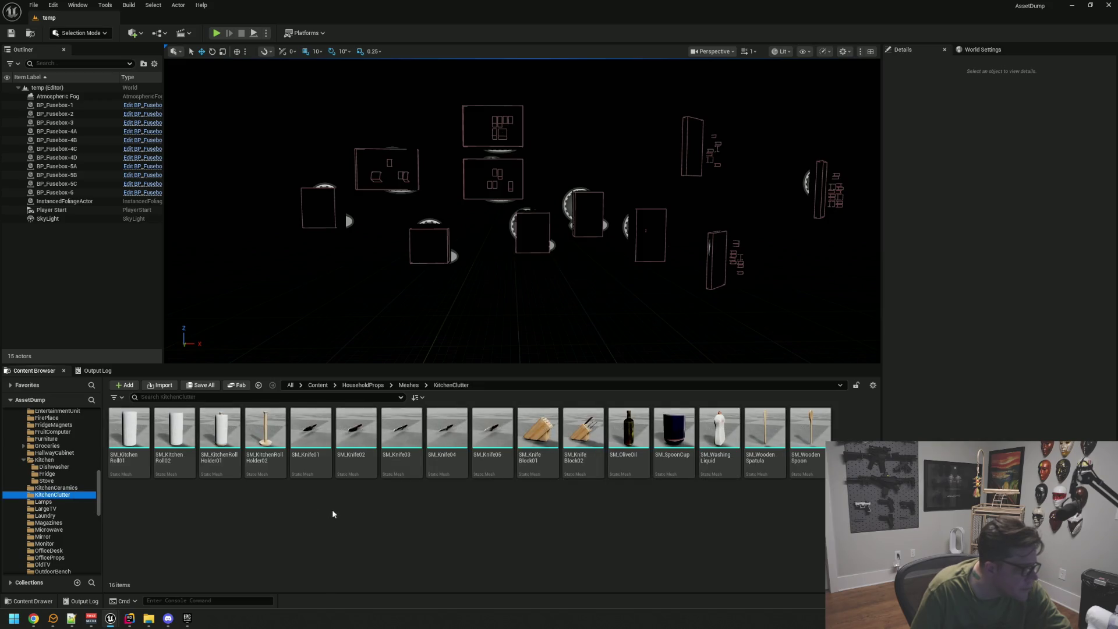
# Preview SM_KitchenRoll01 and SM_KitchenRoll02 in the Static Mesh Editor, then close it.
pyautogui.moveTo(129, 436)
pyautogui.mouseDown()
pyautogui.moveTo(152, 408)
pyautogui.moveTo(351, 333)
pyautogui.mouseUp()
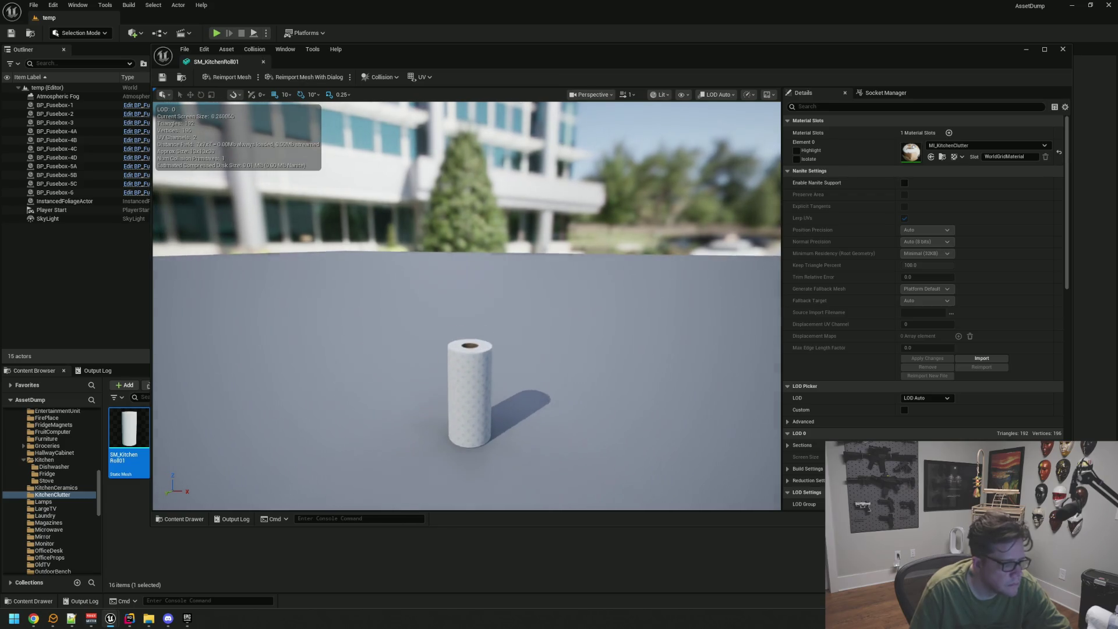
pyautogui.scroll(3, 462, 322)
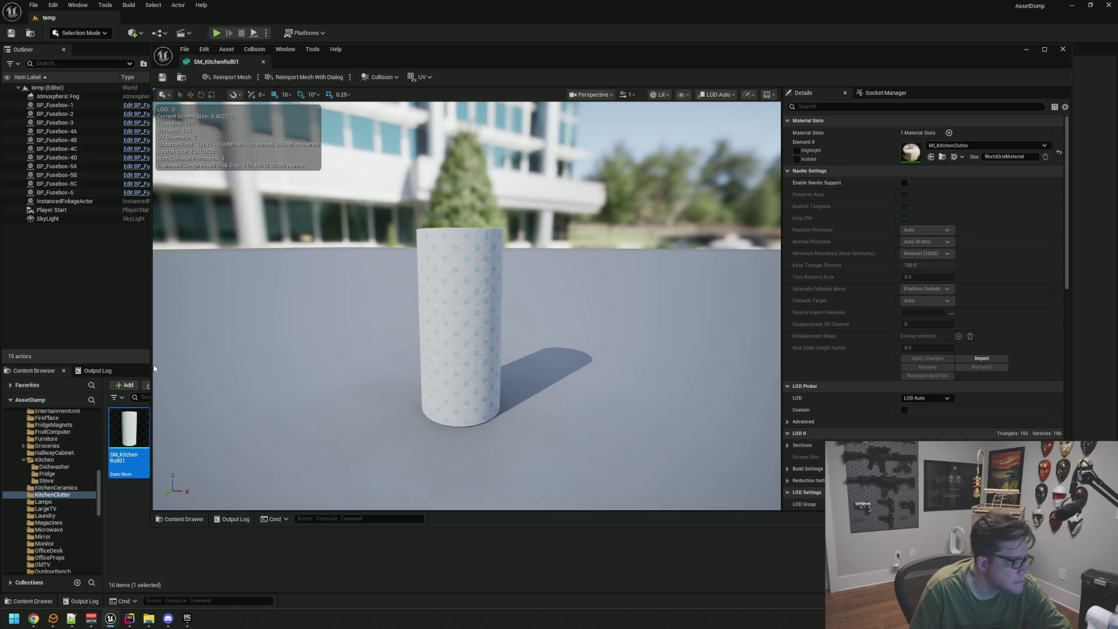
pyautogui.moveTo(153, 370); pyautogui.dragTo(231, 369)
pyautogui.click(173, 422)
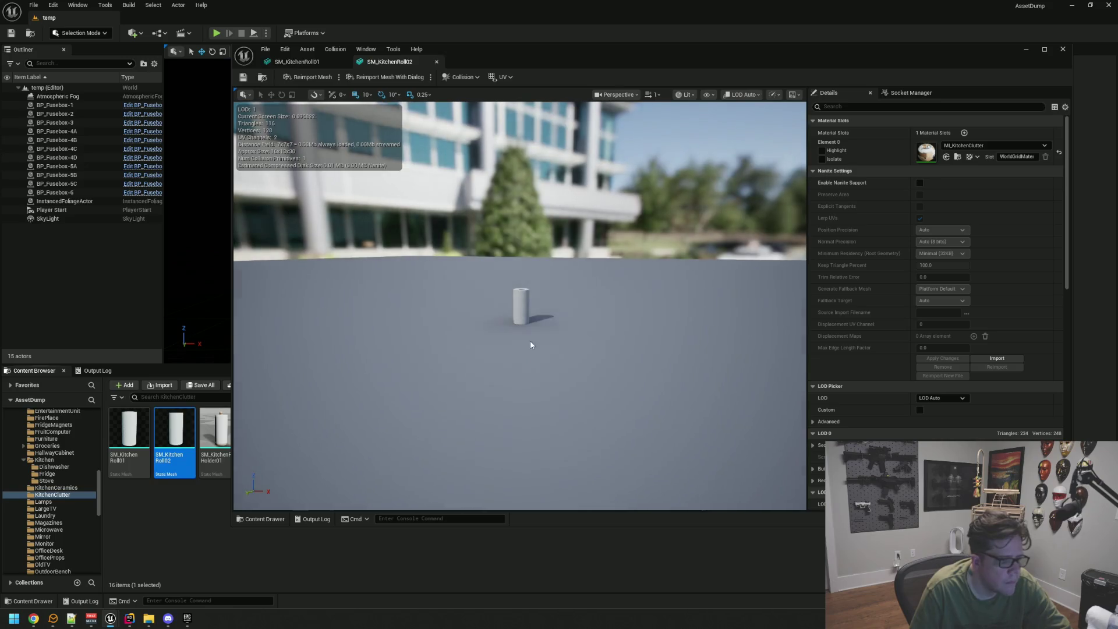
pyautogui.scroll(5, 530, 339)
pyautogui.moveTo(520, 306); pyautogui.dragTo(395, 305)
pyautogui.moveTo(489, 382)
pyautogui.mouseDown()
pyautogui.moveTo(443, 382)
pyautogui.moveTo(512, 382)
pyautogui.moveTo(448, 382)
pyautogui.mouseUp()
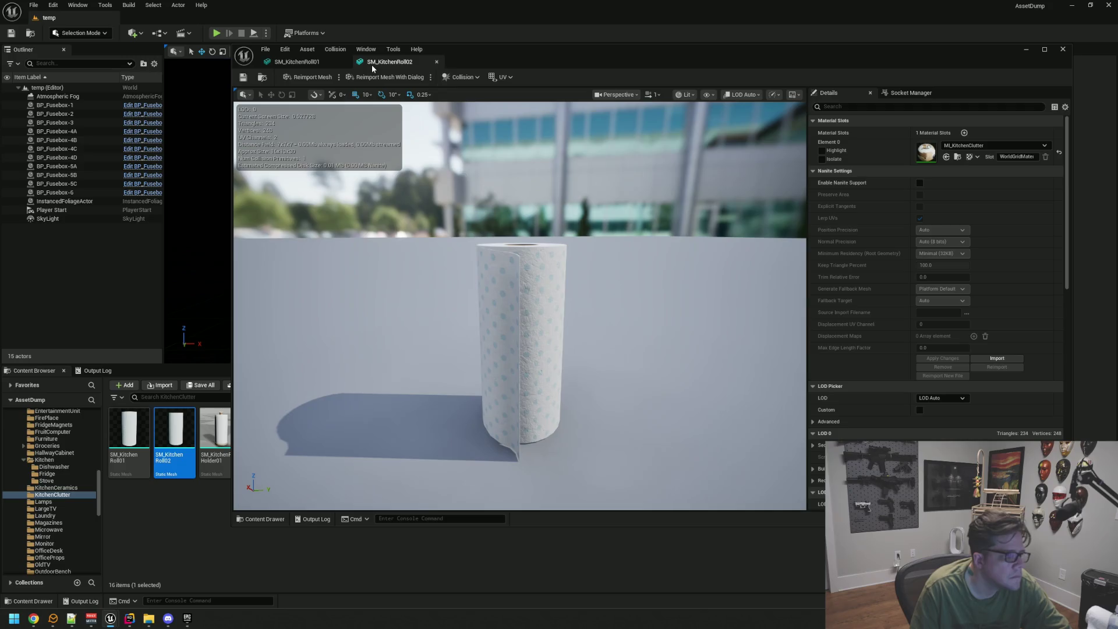
pyautogui.click(436, 61)
pyautogui.click(344, 61)
# Deselect the kitchen rolls and return to the top-level Content folder.
pyautogui.click(362, 508)
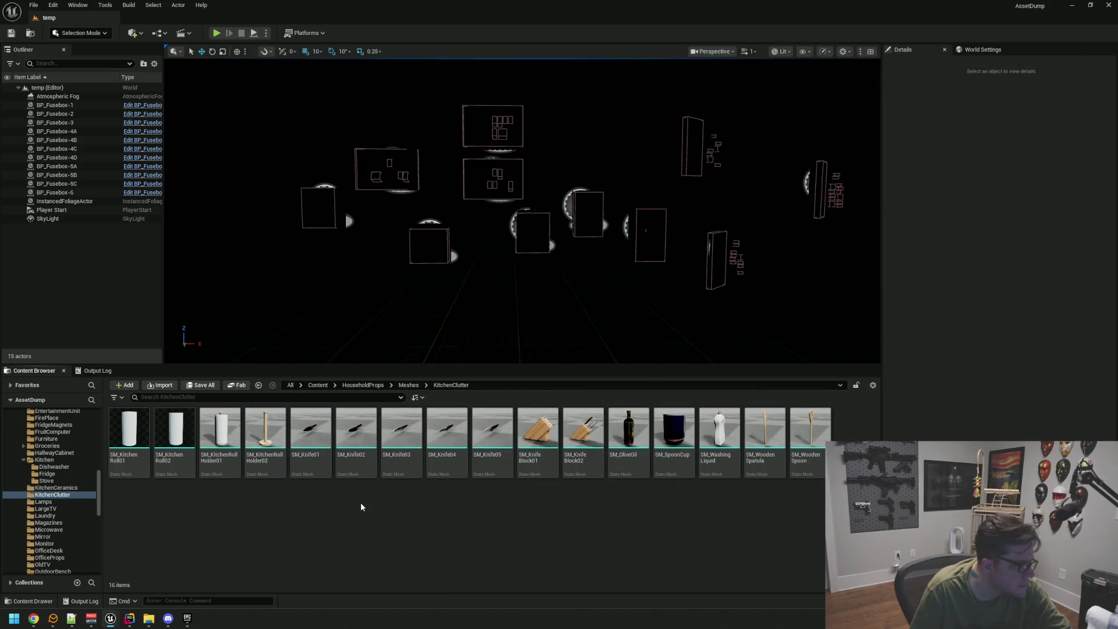
pyautogui.scroll(10, 72, 486)
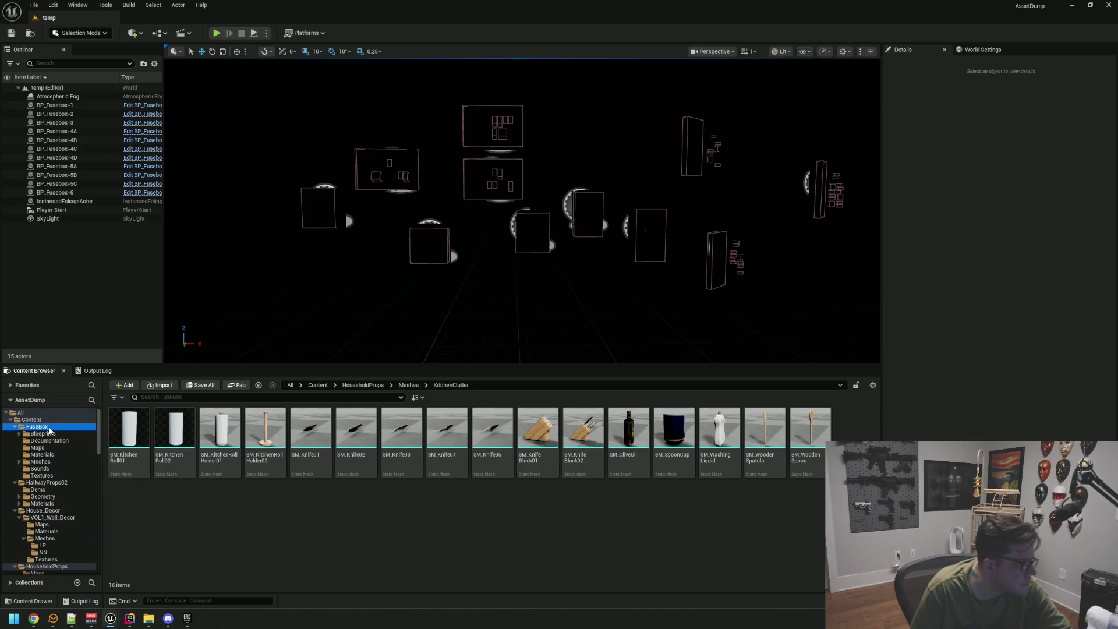
pyautogui.click(49, 429)
pyautogui.click(64, 419)
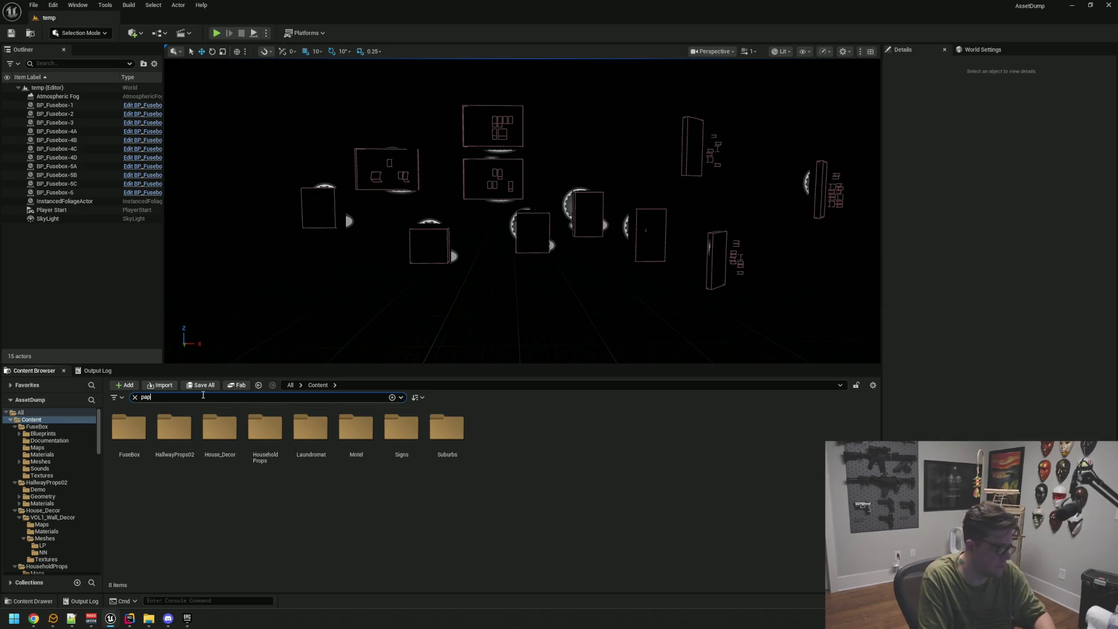
# Search the Content Browser and select SM_KitchenRoll01 and SM_KitchenRoll02.
pyautogui.write('er')
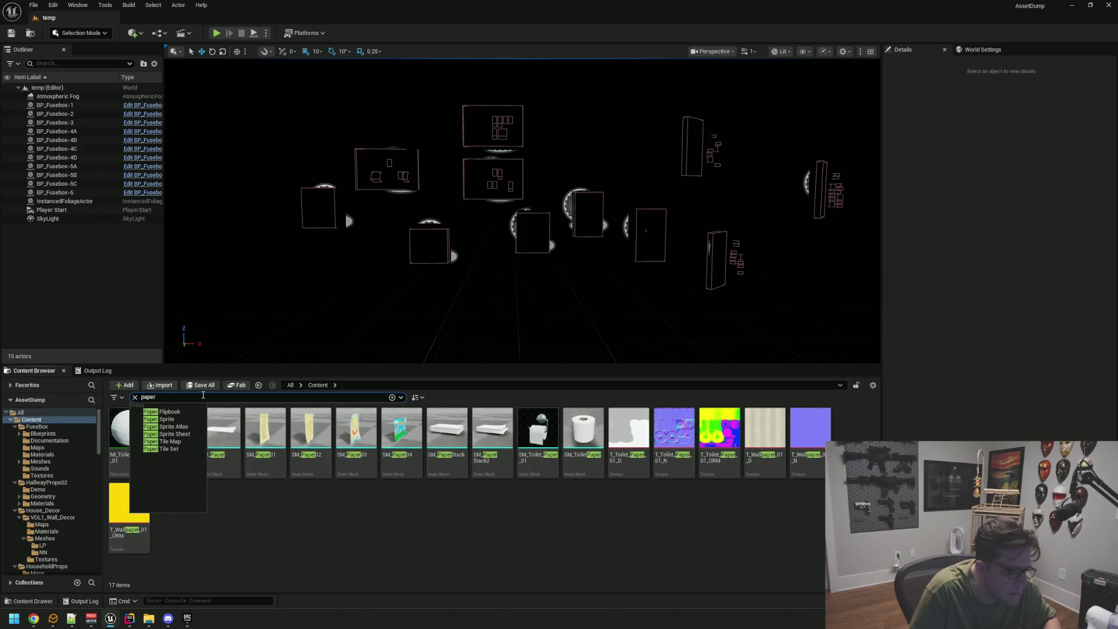
pyautogui.click(443, 544)
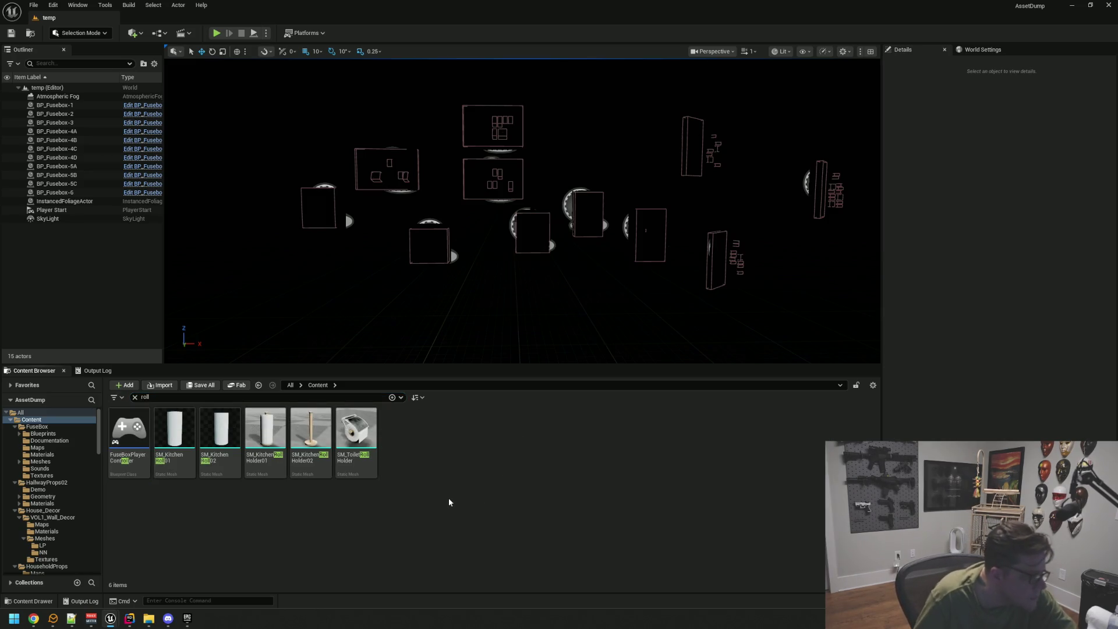
pyautogui.click(174, 431)
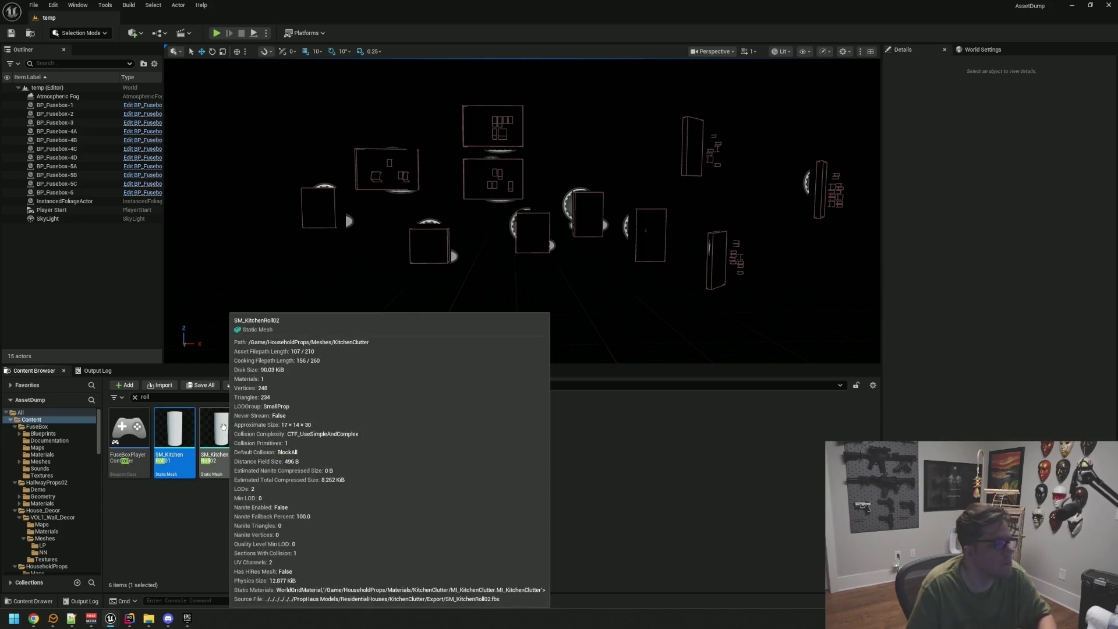
pyautogui.keyDown('ctrl'); pyautogui.click(222, 438); pyautogui.keyUp('ctrl')
# Migrate both kitchen rolls into WTTGSD's Content folder, skipping save and accepting overwrite.
pyautogui.rightClick(222, 439)
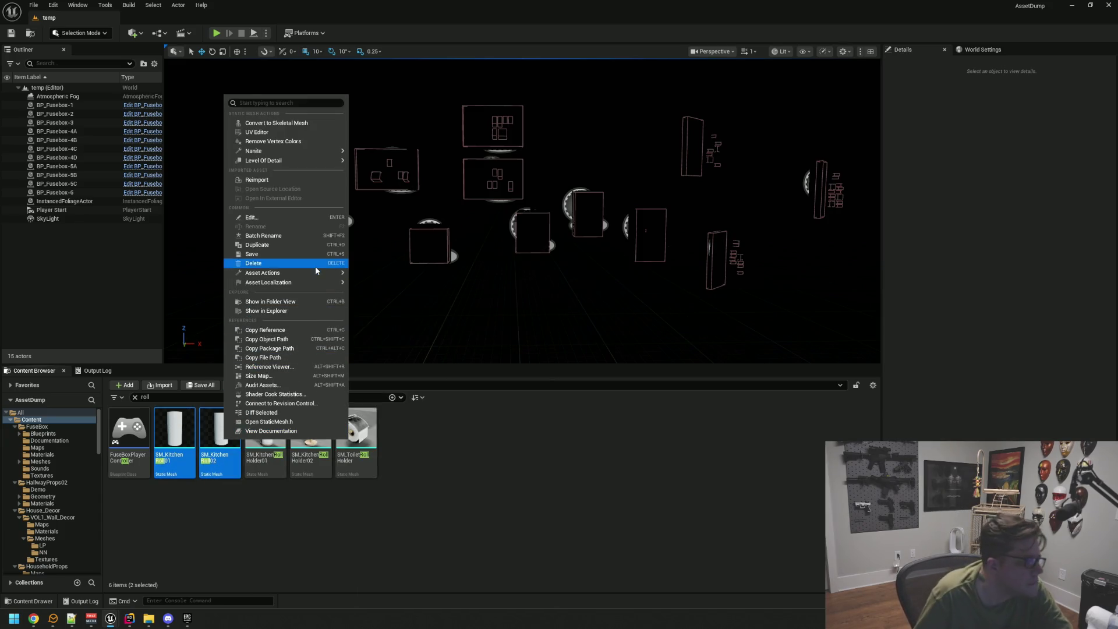
pyautogui.moveTo(315, 273)
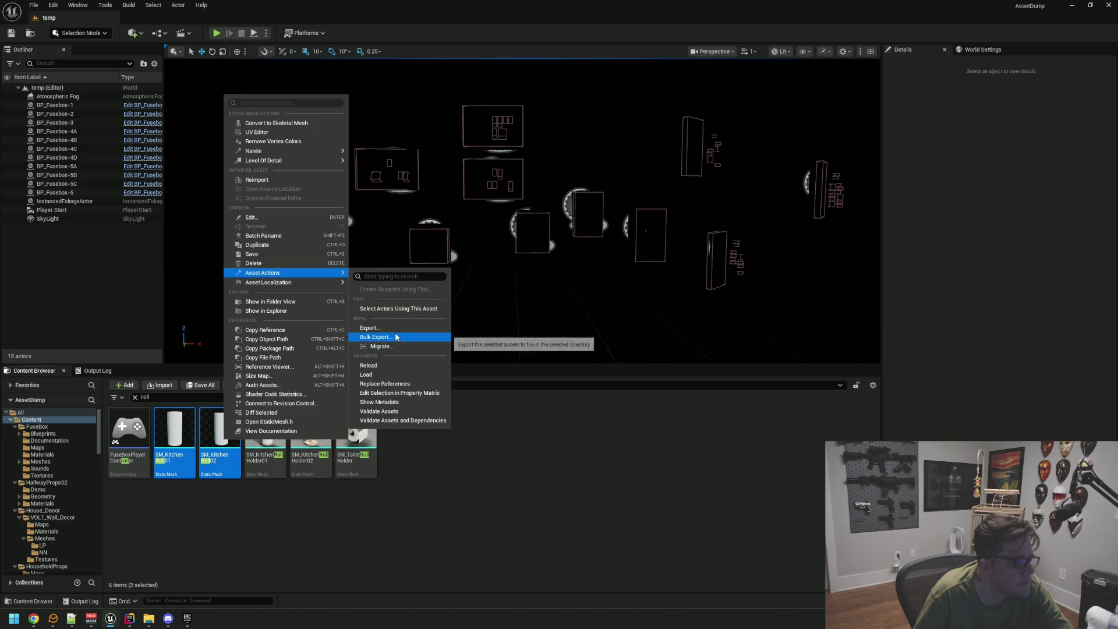
pyautogui.click(381, 346)
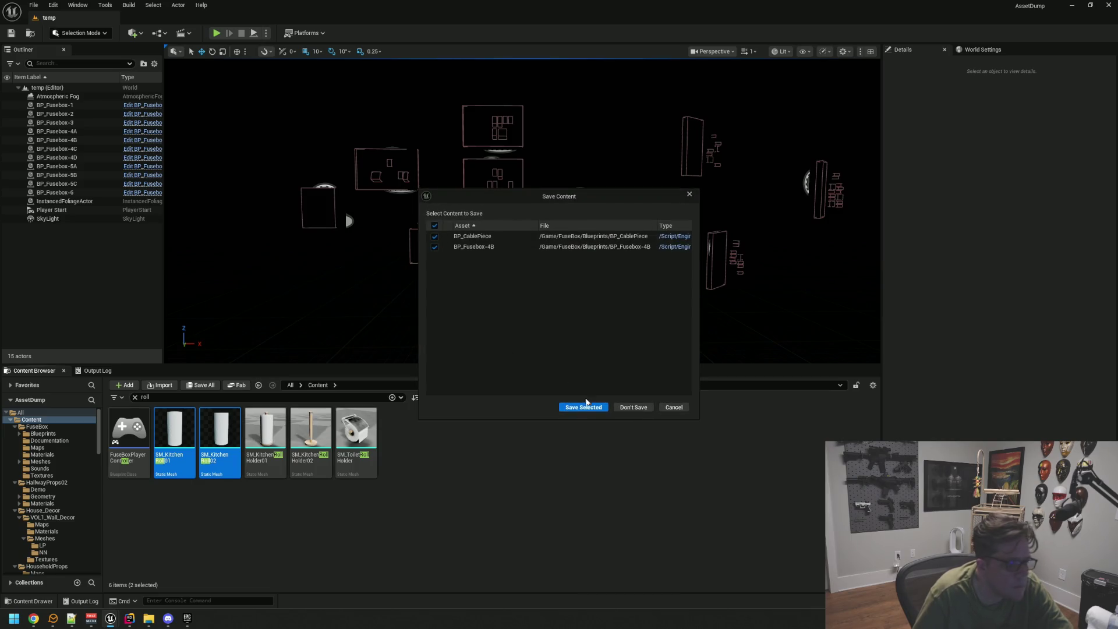
pyautogui.click(623, 409)
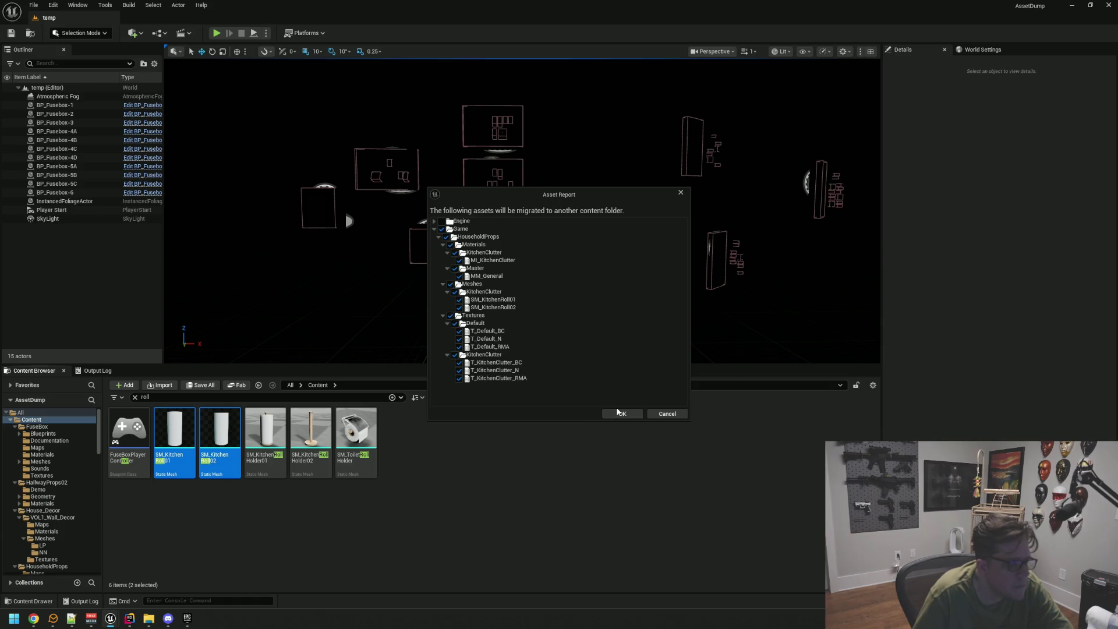
pyautogui.click(619, 413)
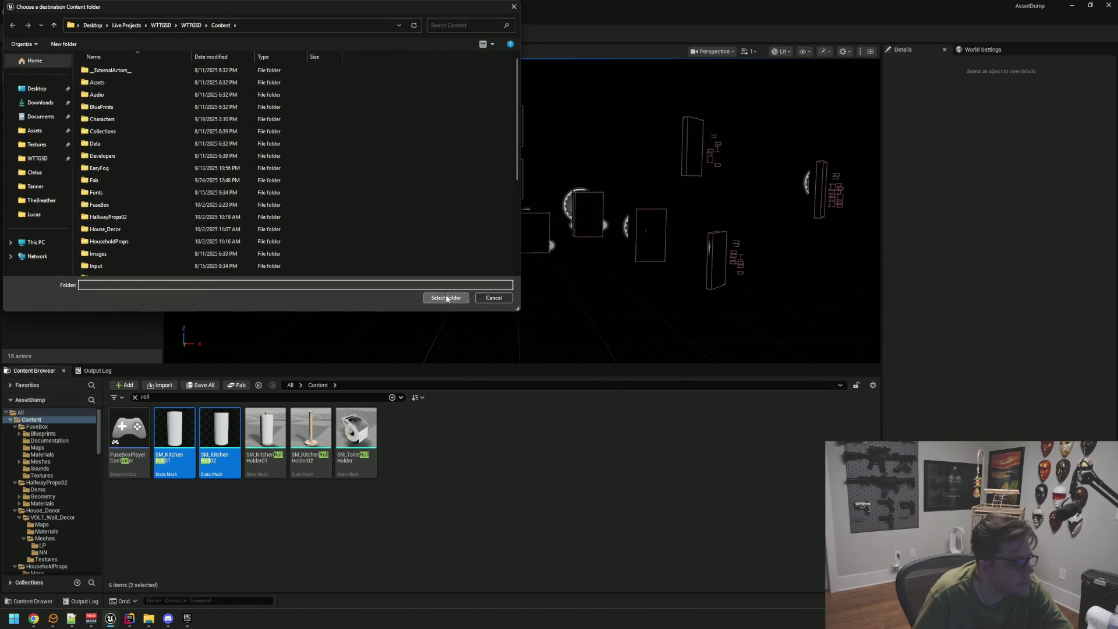
pyautogui.click(446, 298)
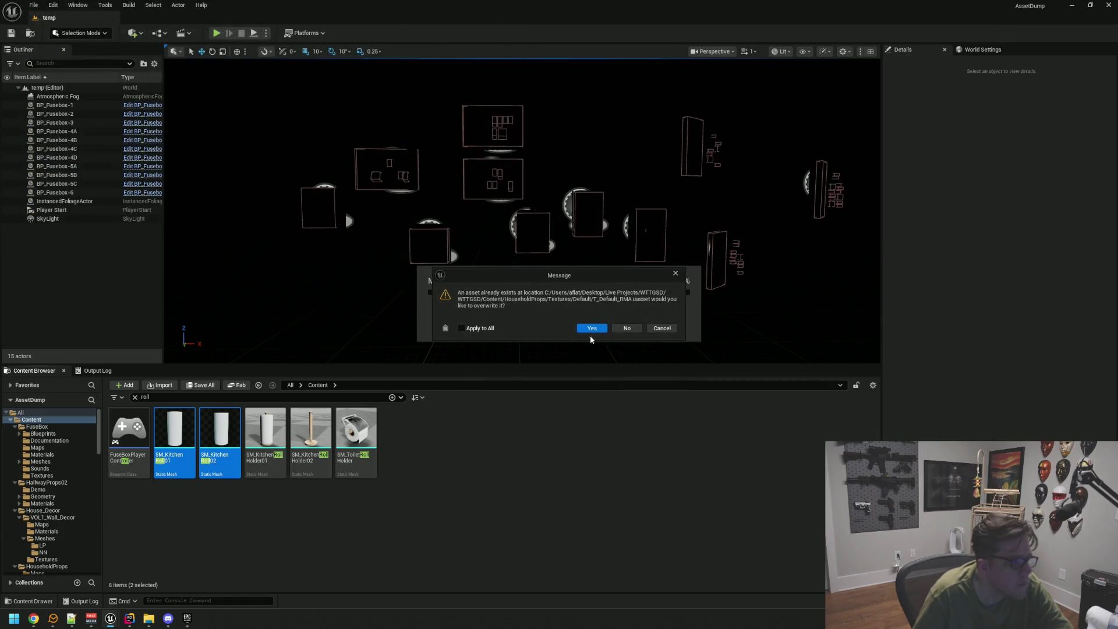
pyautogui.click(624, 329)
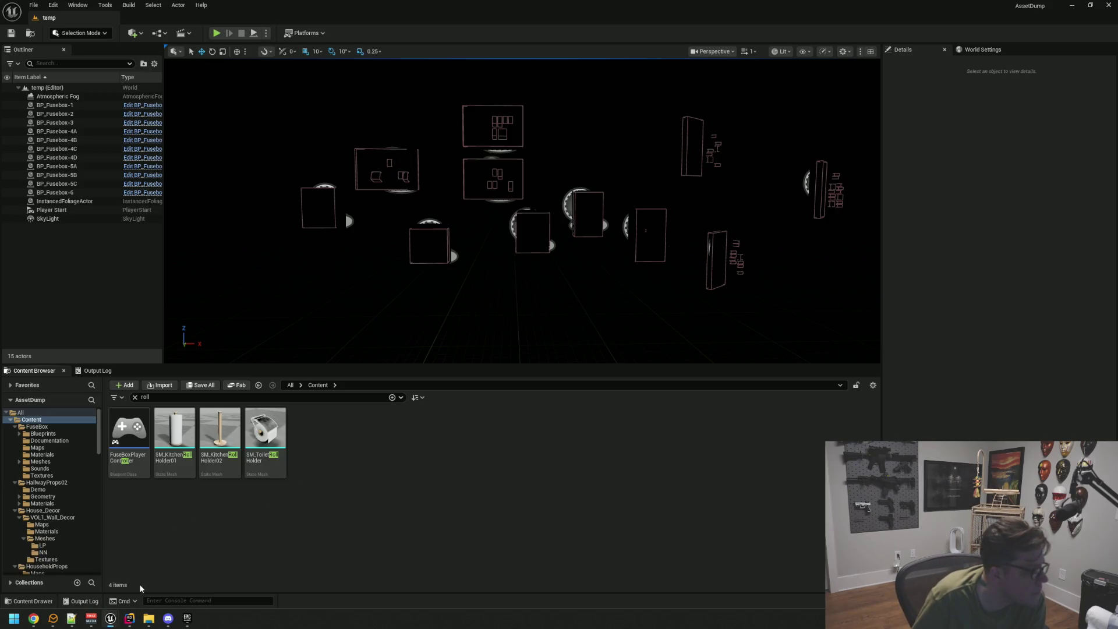
pyautogui.click(81, 570)
# Place SM_KitchenRoll01 from KitchenClutter onto the storage shelf.
pyautogui.click(335, 515)
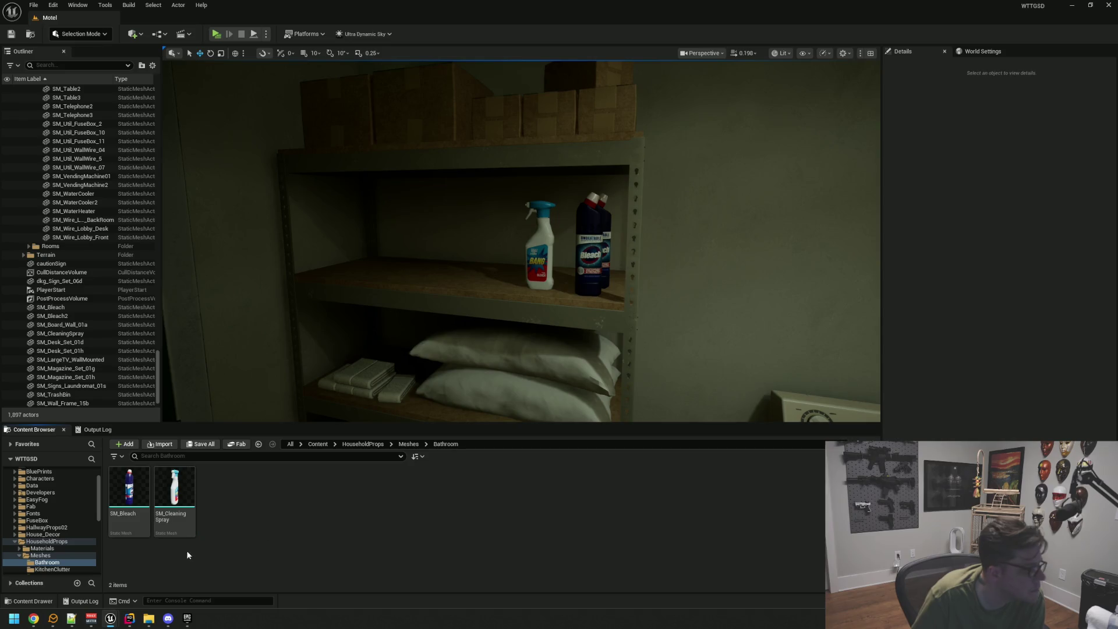
pyautogui.scroll(-3, 54, 527)
pyautogui.scroll(1, 57, 525)
pyautogui.click(56, 513)
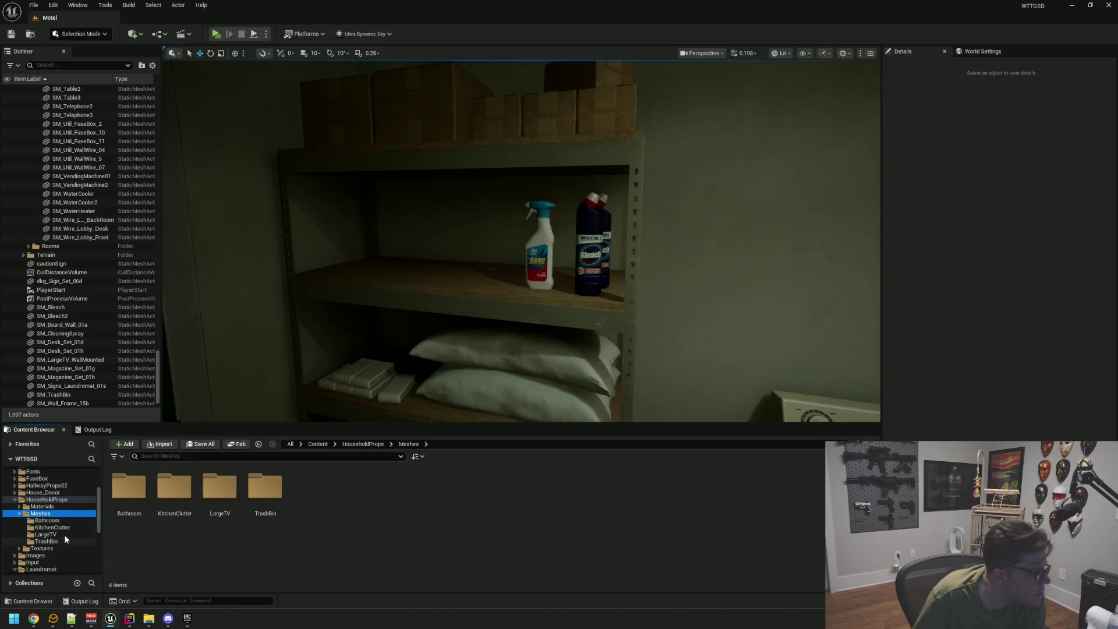
pyautogui.doubleClick(170, 512)
pyautogui.moveTo(130, 486); pyautogui.dragTo(434, 267)
# Slide the kitchen roll into place along X and Y, and duplicate it alongside.
pyautogui.press('f')
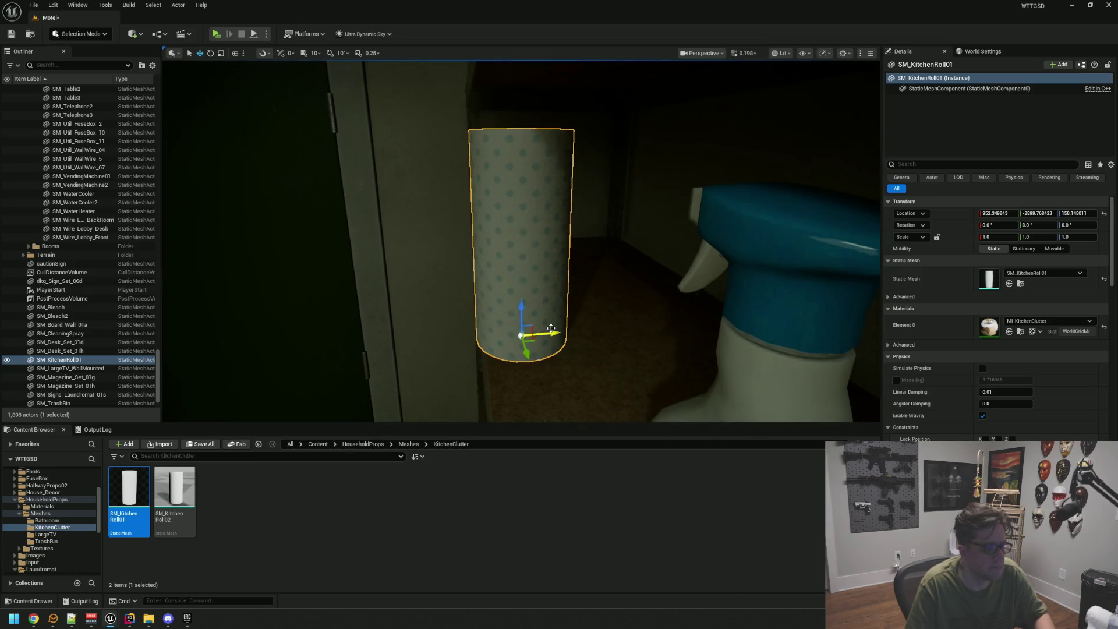
pyautogui.moveTo(551, 328); pyautogui.dragTo(675, 325)
pyautogui.press('f')
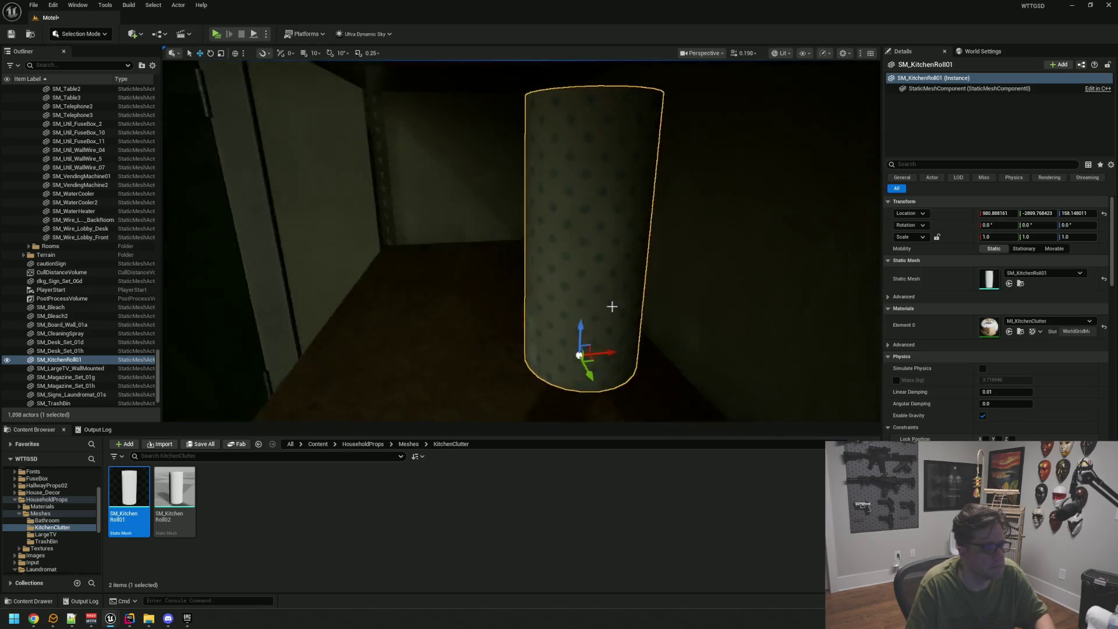
pyautogui.moveTo(557, 298); pyautogui.dragTo(407, 290)
pyautogui.press('f')
pyautogui.scroll(-5, 547, 320)
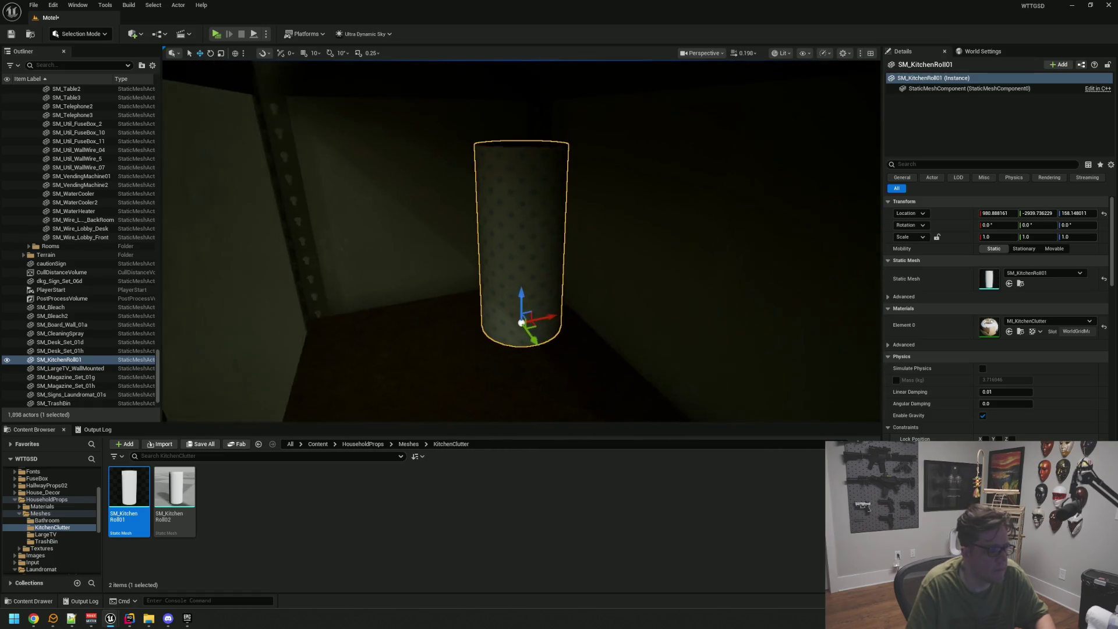
pyautogui.moveTo(553, 320)
pyautogui.mouseDown()
pyautogui.moveTo(454, 323)
pyautogui.moveTo(468, 327)
pyautogui.mouseUp()
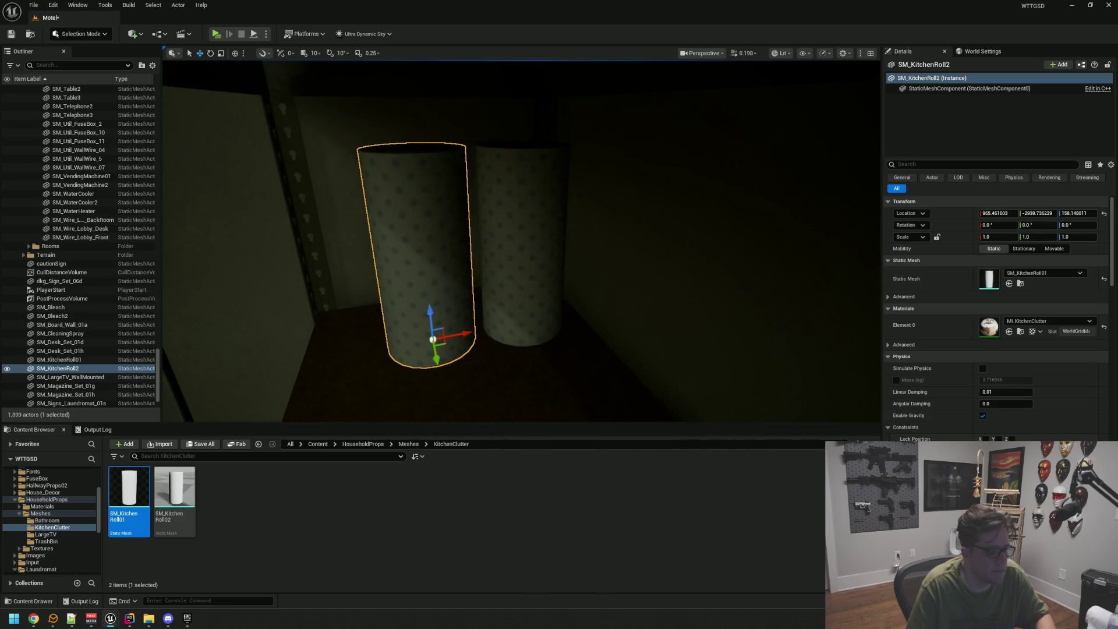
# Line up three kitchen rolls side by side and shift them together along the shelf.
pyautogui.click(527, 250)
pyautogui.moveTo(550, 321); pyautogui.dragTo(565, 318)
pyautogui.moveTo(465, 330)
pyautogui.mouseDown()
pyautogui.moveTo(477, 332)
pyautogui.moveTo(386, 344)
pyautogui.mouseUp()
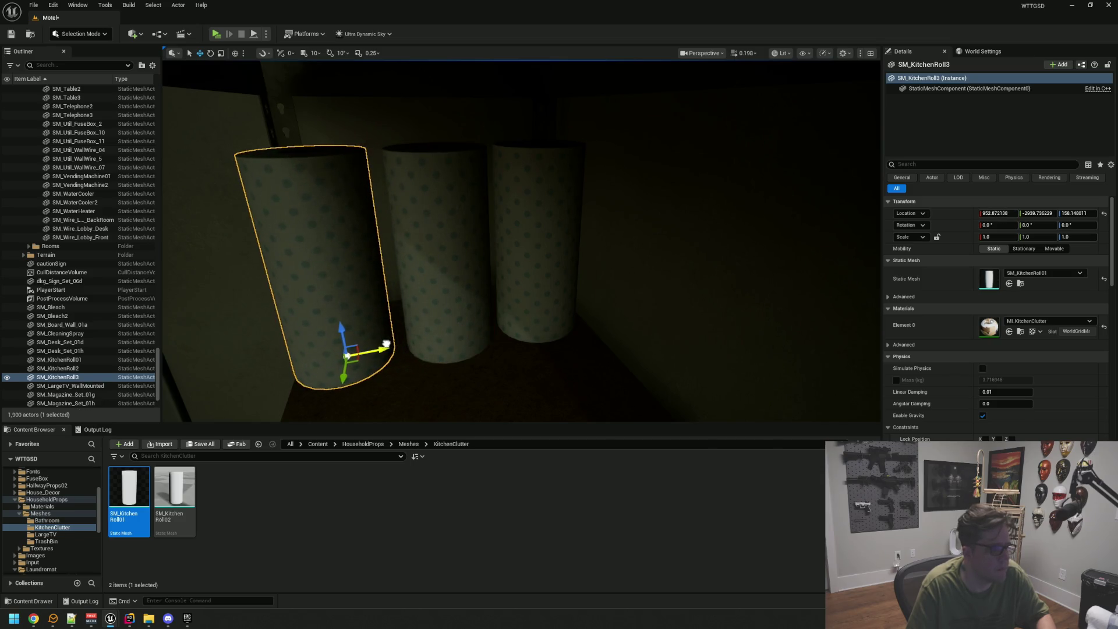
pyautogui.keyDown('ctrl'); pyautogui.click(336, 278); pyautogui.keyUp('ctrl')
pyautogui.moveTo(462, 307)
pyautogui.keyDown('alt'); pyautogui.mouseDown()
pyautogui.moveTo(499, 324)
pyautogui.moveTo(593, 313)
pyautogui.mouseUp(); pyautogui.keyUp('alt')
pyautogui.moveTo(585, 362)
pyautogui.keyDown('alt'); pyautogui.mouseDown()
pyautogui.moveTo(655, 366)
pyautogui.moveTo(517, 337)
pyautogui.mouseUp(); pyautogui.keyUp('alt')
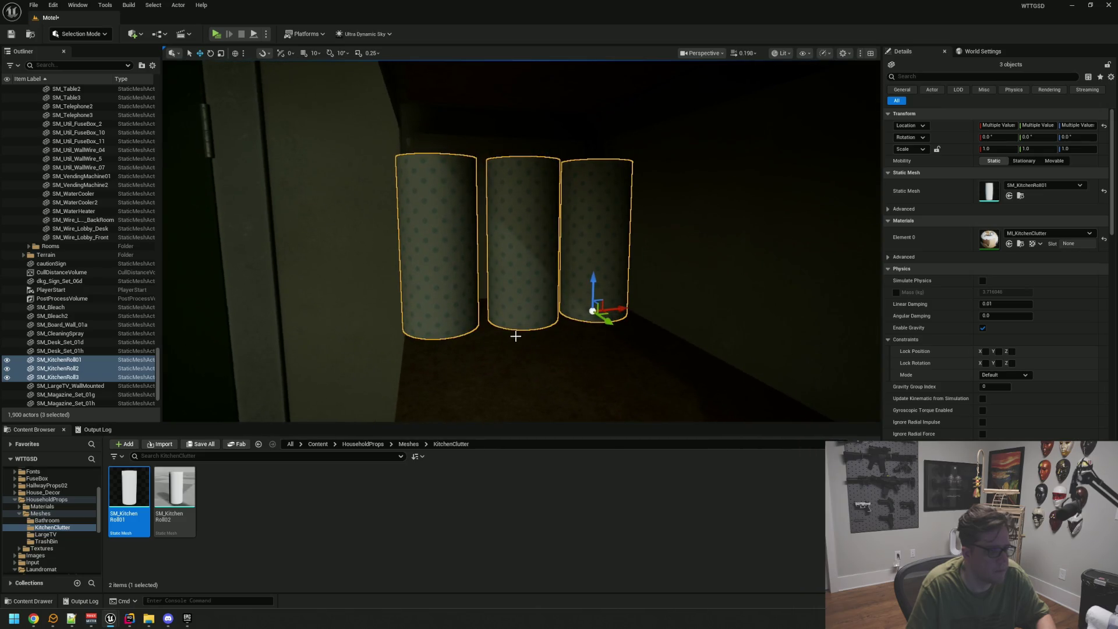
pyautogui.moveTo(623, 307)
pyautogui.mouseDown()
pyautogui.moveTo(633, 308)
pyautogui.moveTo(584, 291)
pyautogui.moveTo(729, 317)
pyautogui.mouseUp()
pyautogui.press('Escape')
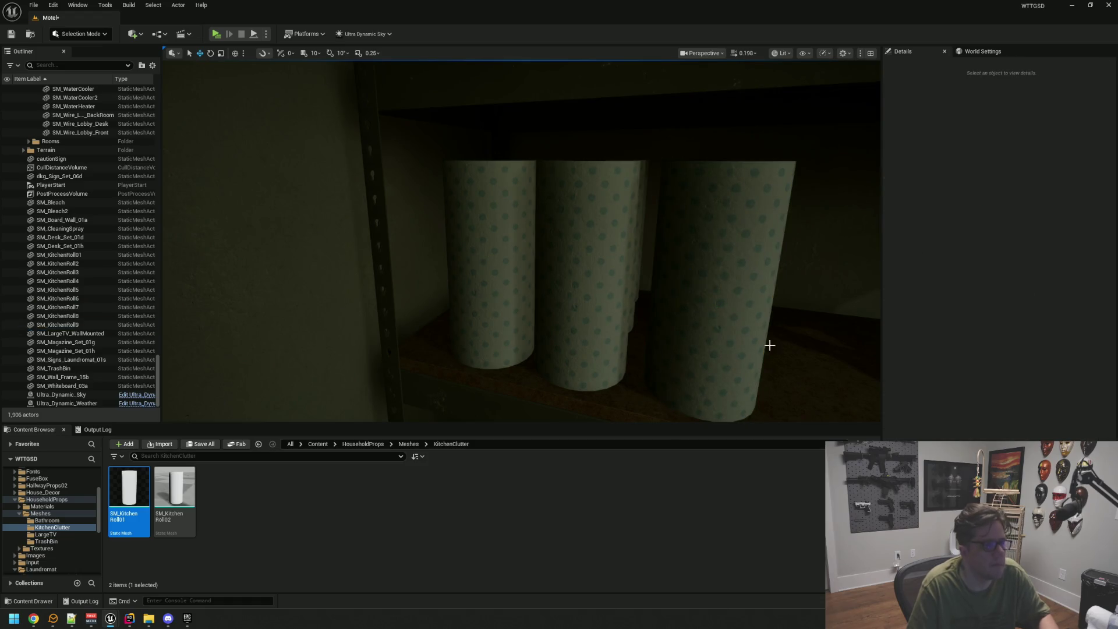
# Delete one surplus kitchen roll from the cluster.
pyautogui.press('d')
pyautogui.moveTo(503, 298); pyautogui.dragTo(483, 326)
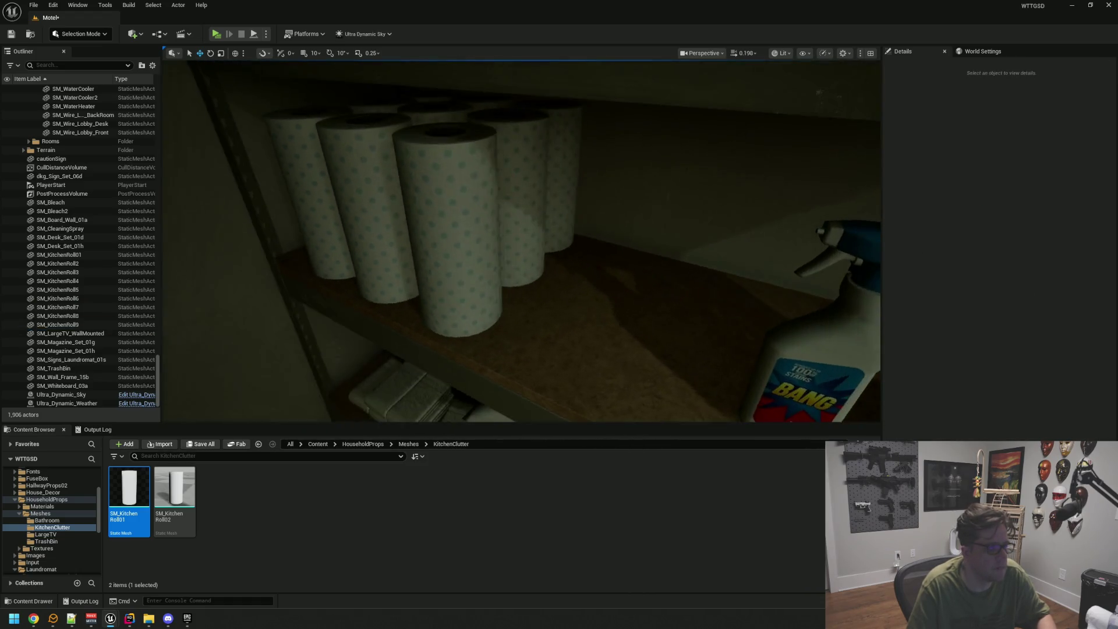
pyautogui.click(534, 232)
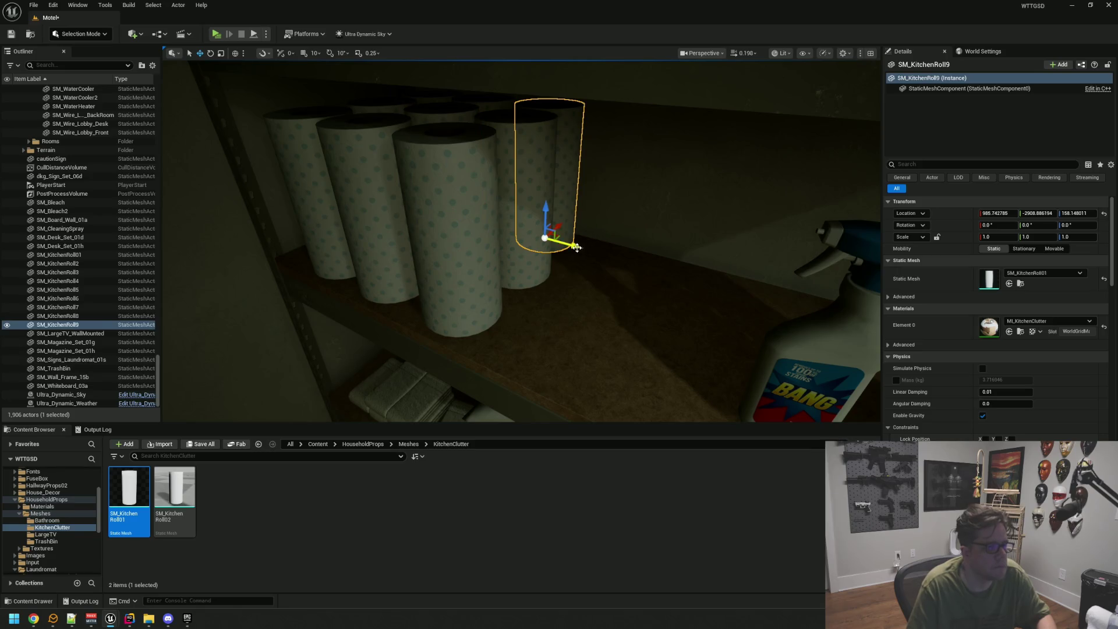
pyautogui.press('Delete')
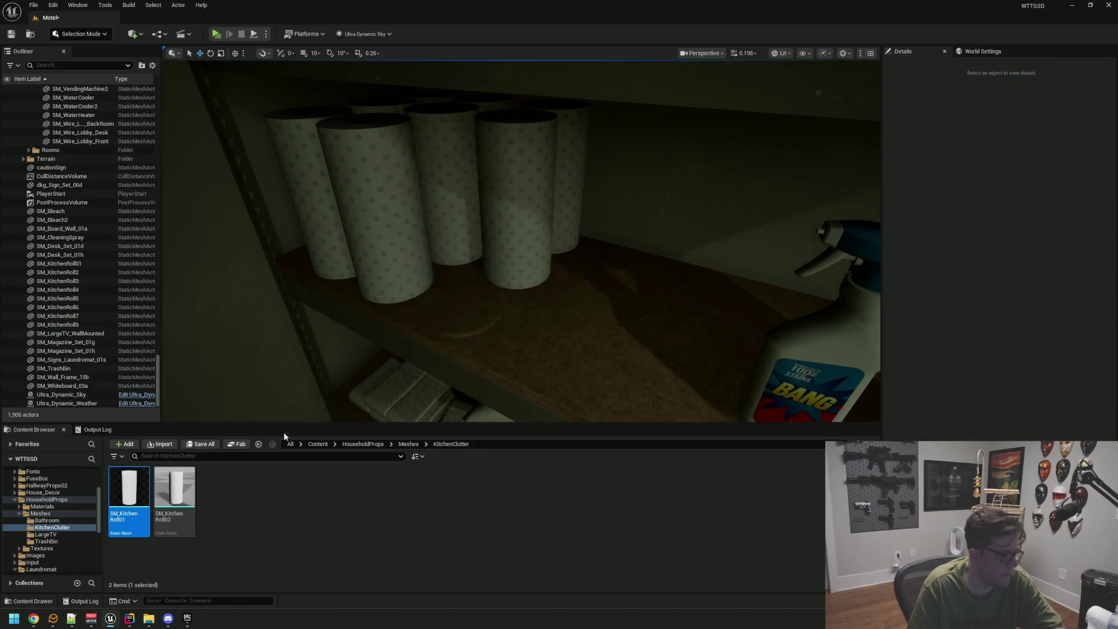
# Place an SM_KitchenRoll02 roll on the shelf, turn it about -124° around Z and nudge it along Y.
pyautogui.moveTo(165, 496); pyautogui.dragTo(487, 304)
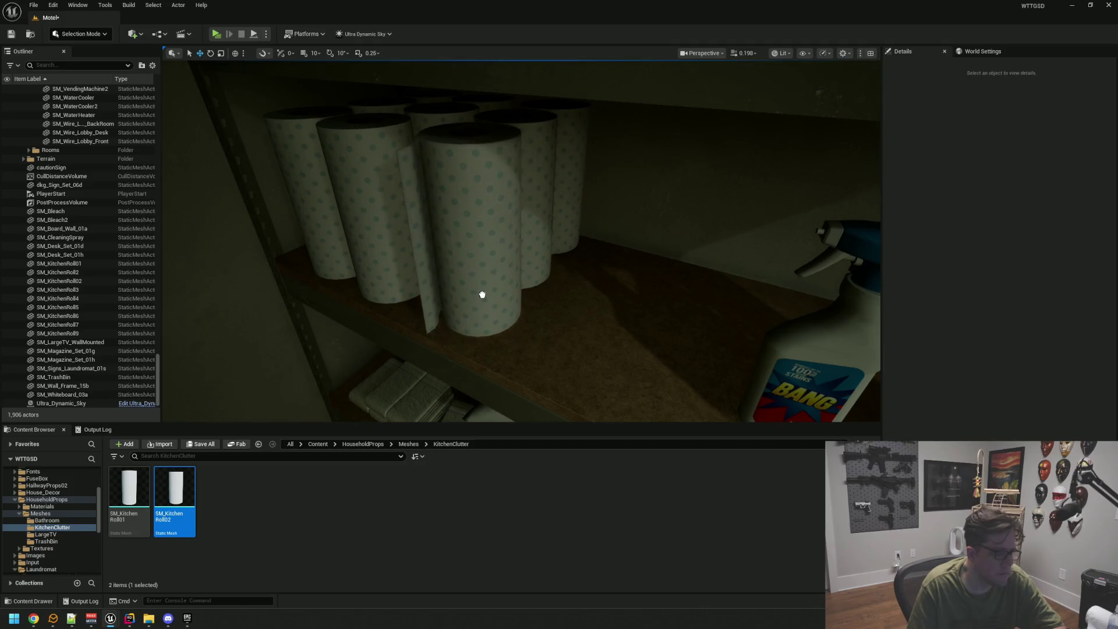
pyautogui.click(482, 294)
pyautogui.press('f')
pyautogui.moveTo(527, 389); pyautogui.dragTo(477, 382)
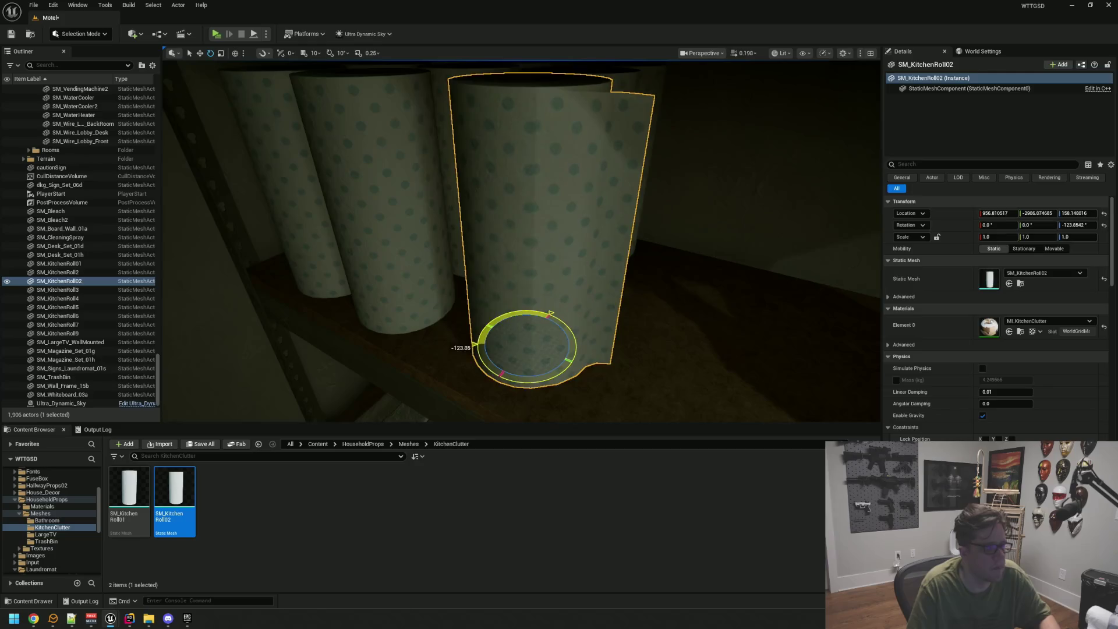
pyautogui.press('Escape')
pyautogui.scroll(-10, 582, 334)
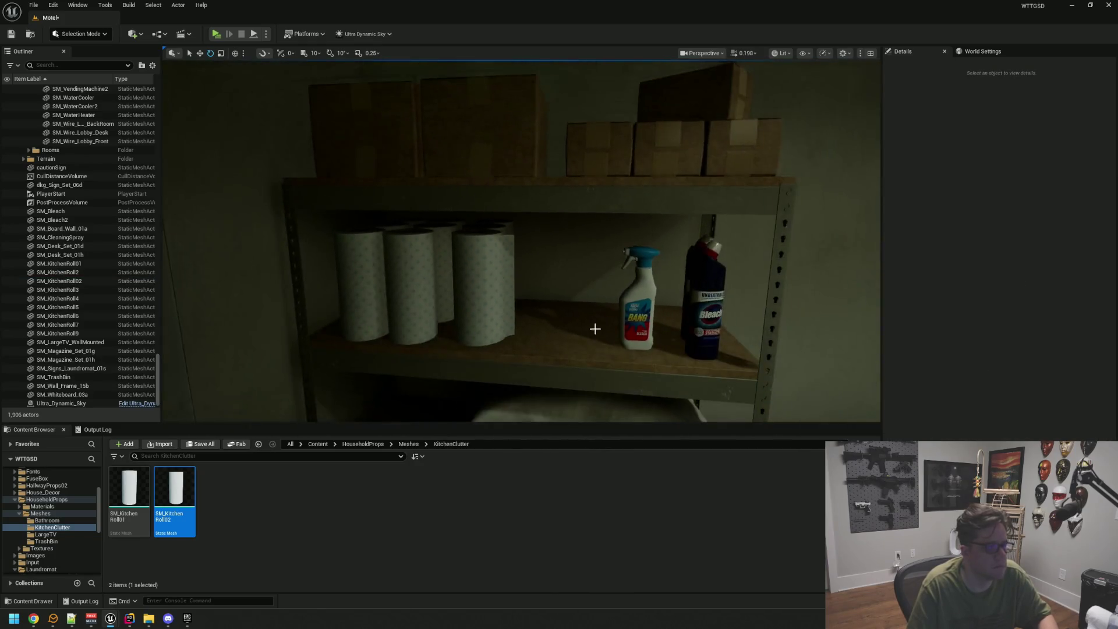
pyautogui.click(585, 308)
pyautogui.press('w')
pyautogui.moveTo(575, 301); pyautogui.dragTo(572, 300)
pyautogui.scroll(5, 602, 290)
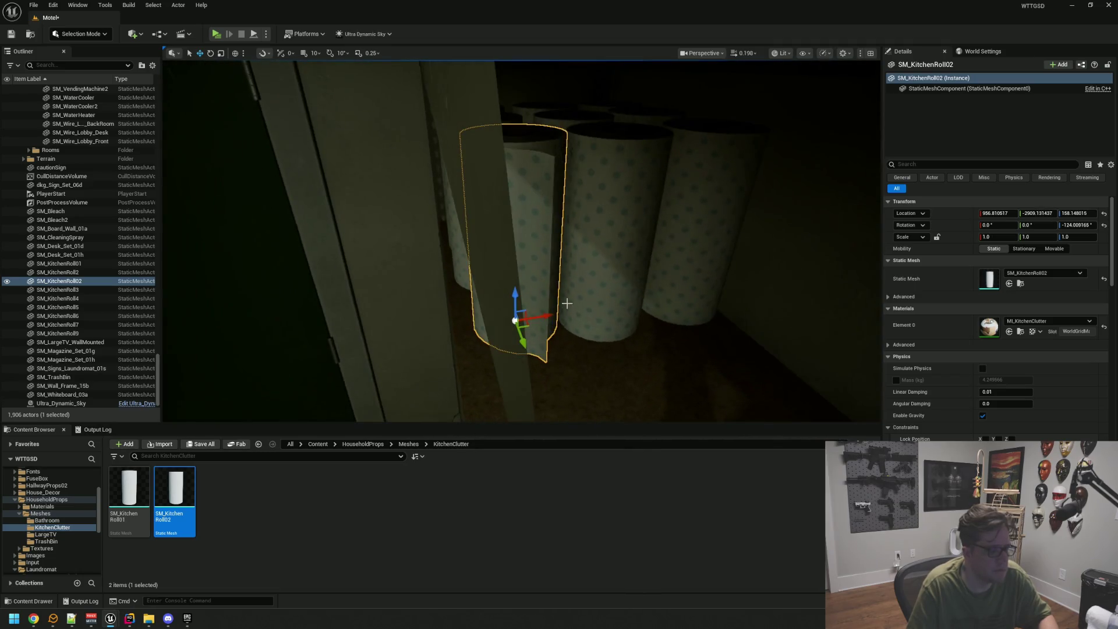
pyautogui.press('Escape')
# Delete two of the existing kitchen rolls, leaving seven on the shelf.
pyautogui.moveTo(547, 317)
pyautogui.mouseDown()
pyautogui.moveTo(501, 317)
pyautogui.moveTo(453, 274)
pyautogui.mouseUp()
pyautogui.click(453, 274)
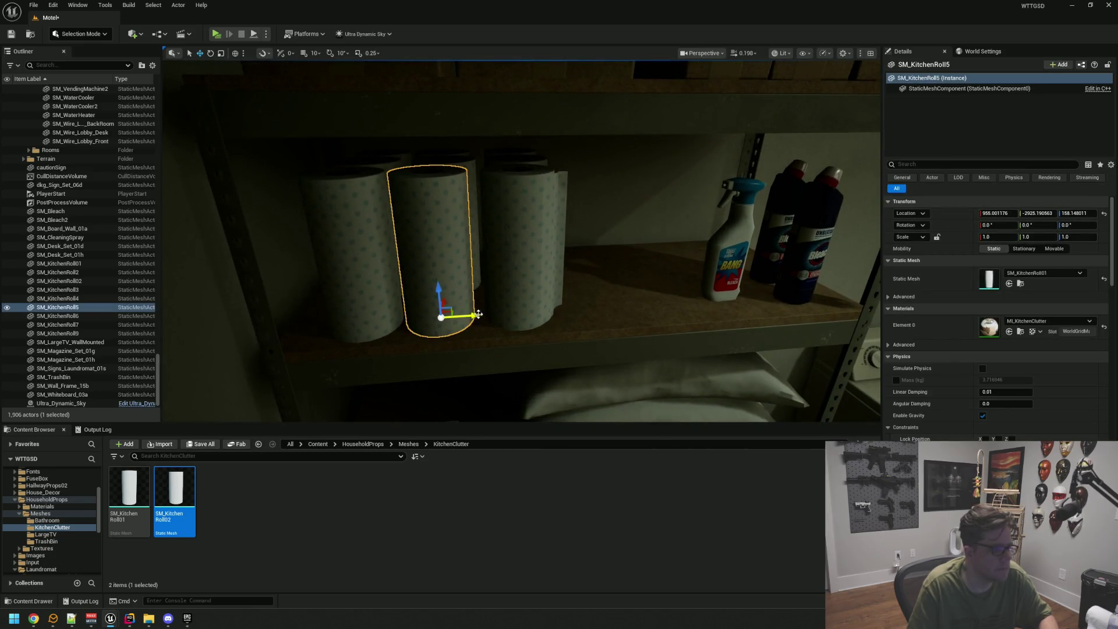
pyautogui.scroll(4, 483, 316)
pyautogui.moveTo(480, 316)
pyautogui.mouseDown()
pyautogui.moveTo(482, 384)
pyautogui.moveTo(506, 292)
pyautogui.moveTo(599, 319)
pyautogui.moveTo(557, 233)
pyautogui.moveTo(557, 303)
pyautogui.moveTo(547, 274)
pyautogui.mouseUp()
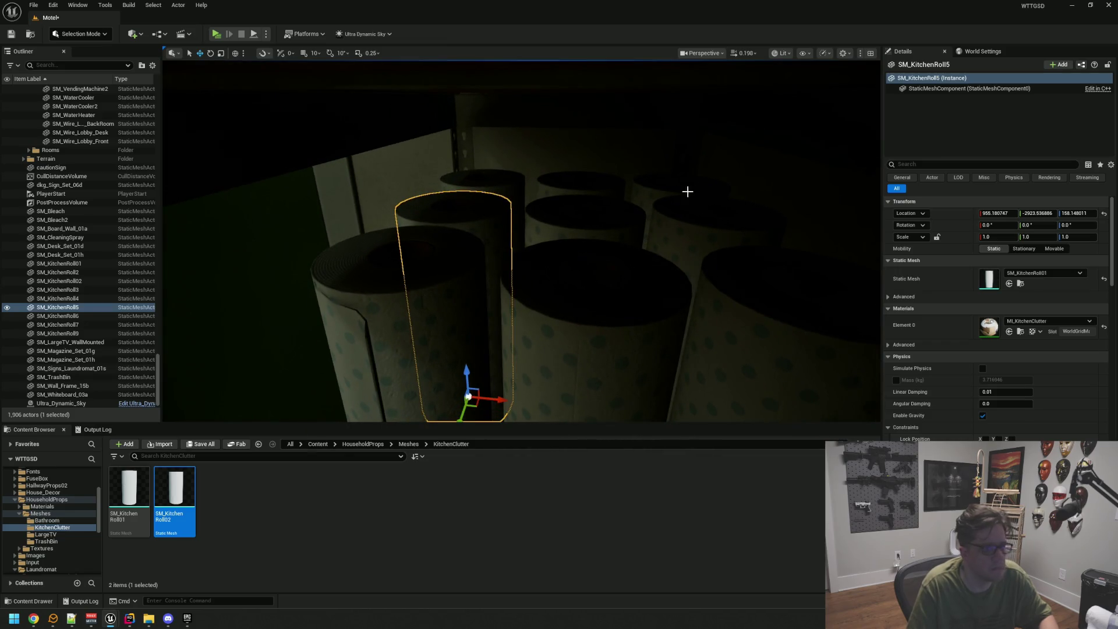
pyautogui.press('Delete')
pyautogui.click(685, 244)
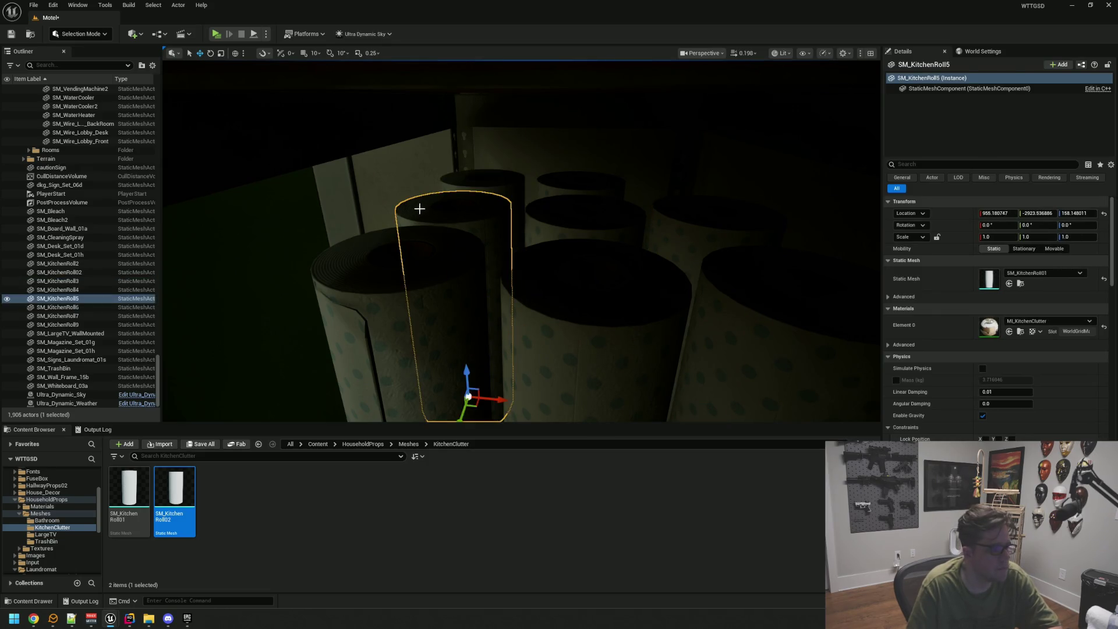
pyautogui.press('Delete')
pyautogui.moveTo(419, 209); pyautogui.dragTo(419, 274)
pyautogui.moveTo(509, 239)
pyautogui.mouseDown()
pyautogui.moveTo(509, 283)
pyautogui.moveTo(544, 317)
pyautogui.moveTo(527, 317)
pyautogui.mouseUp()
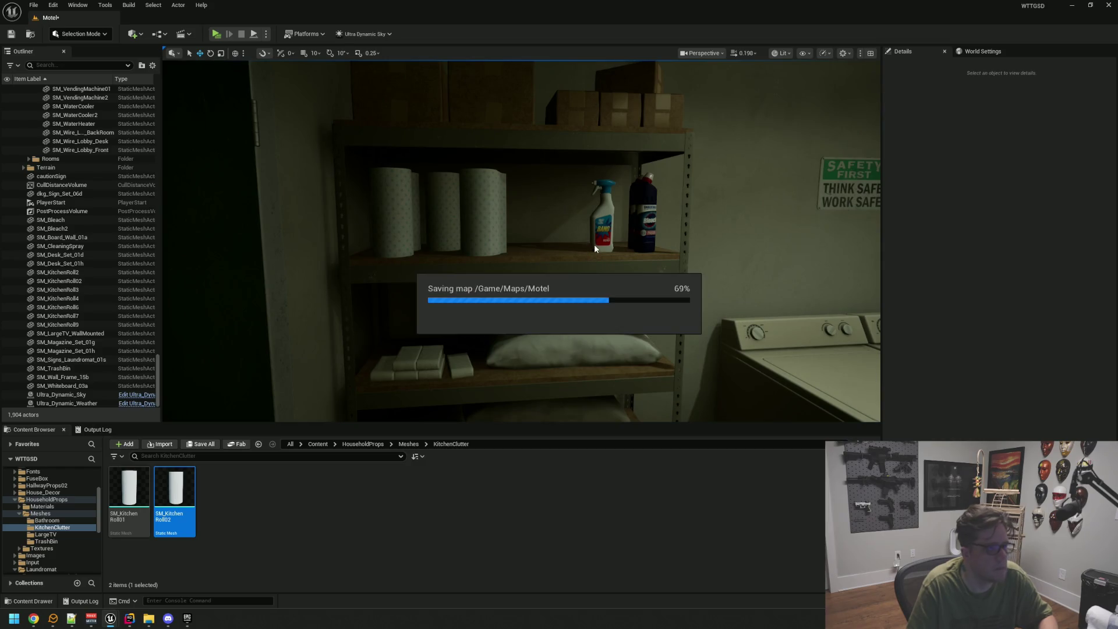
# Start a preview play session and walk through the office doors into the lobby.
pyautogui.moveTo(572, 245); pyautogui.dragTo(557, 223)
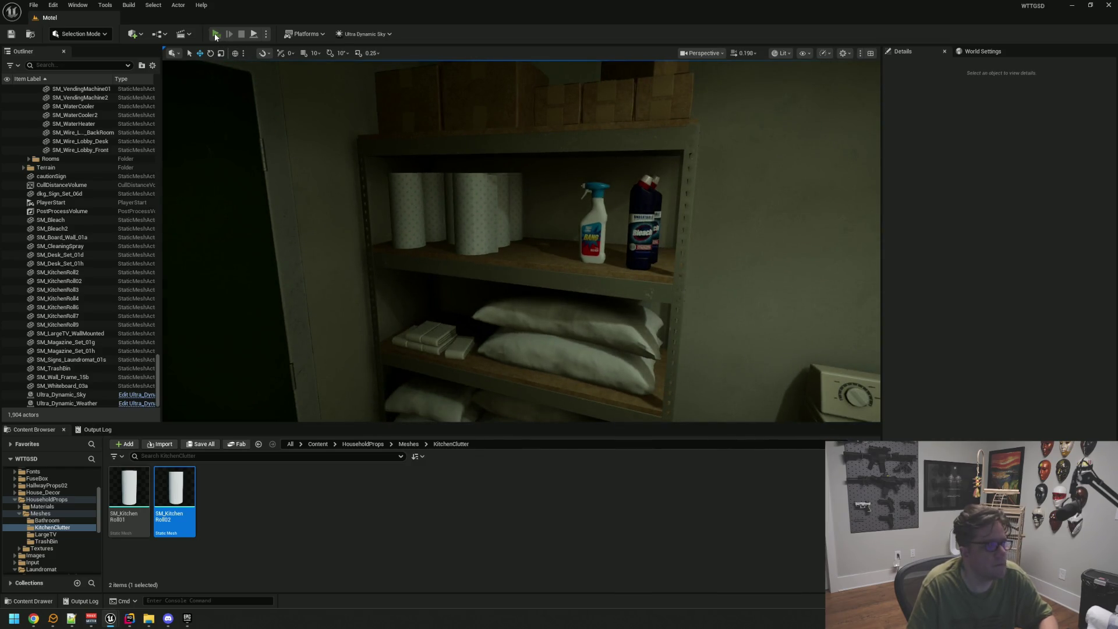
pyautogui.hotkey('alt', 'p')
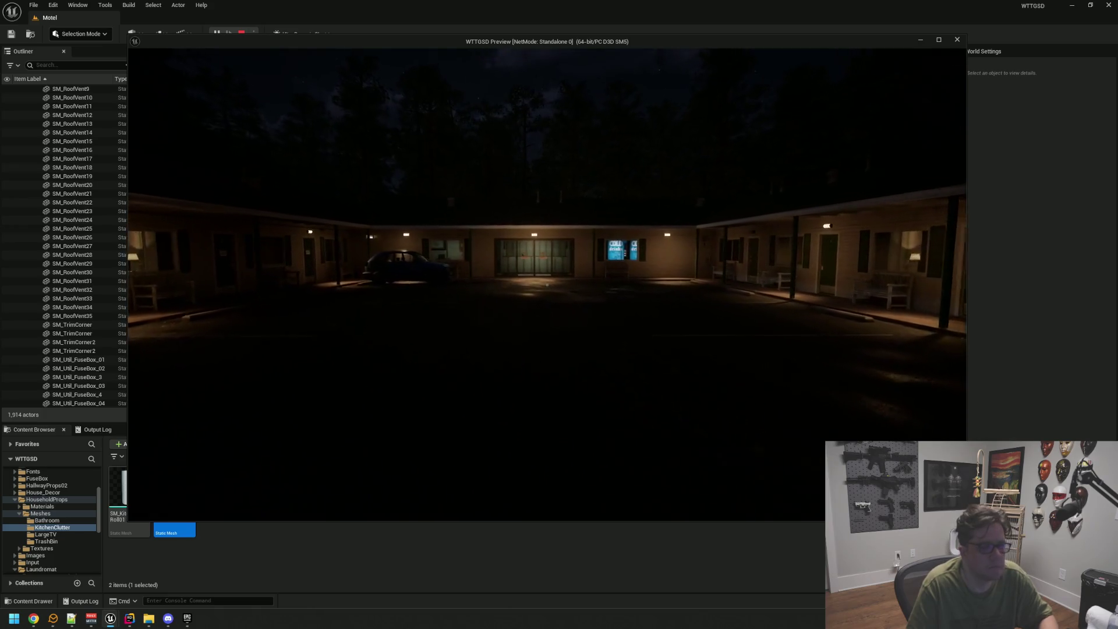
pyautogui.press('w')
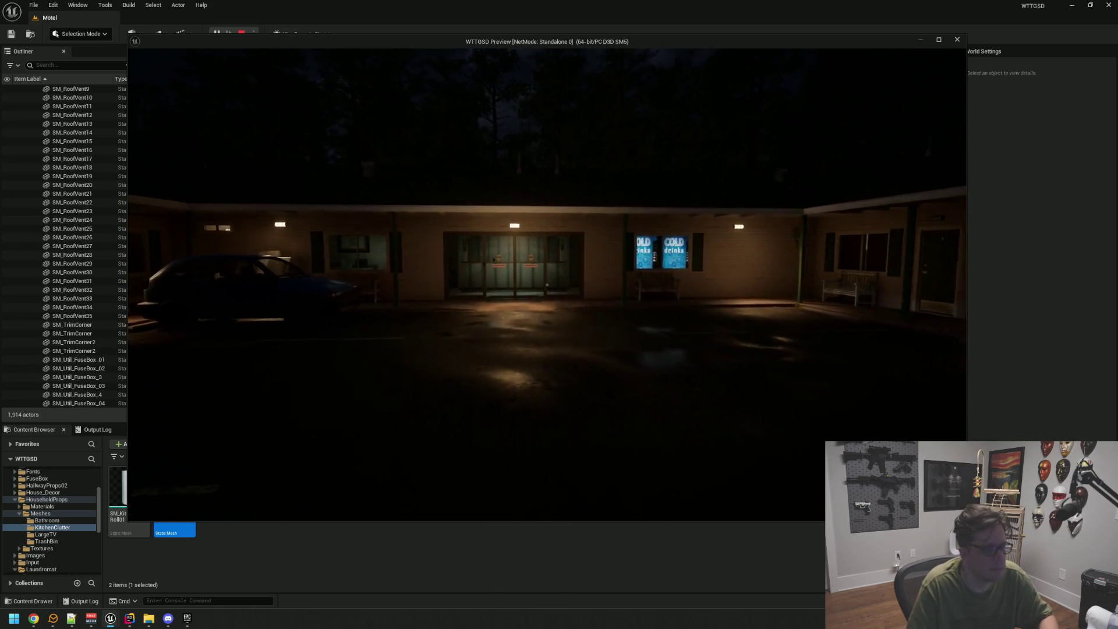
pyautogui.press('w')
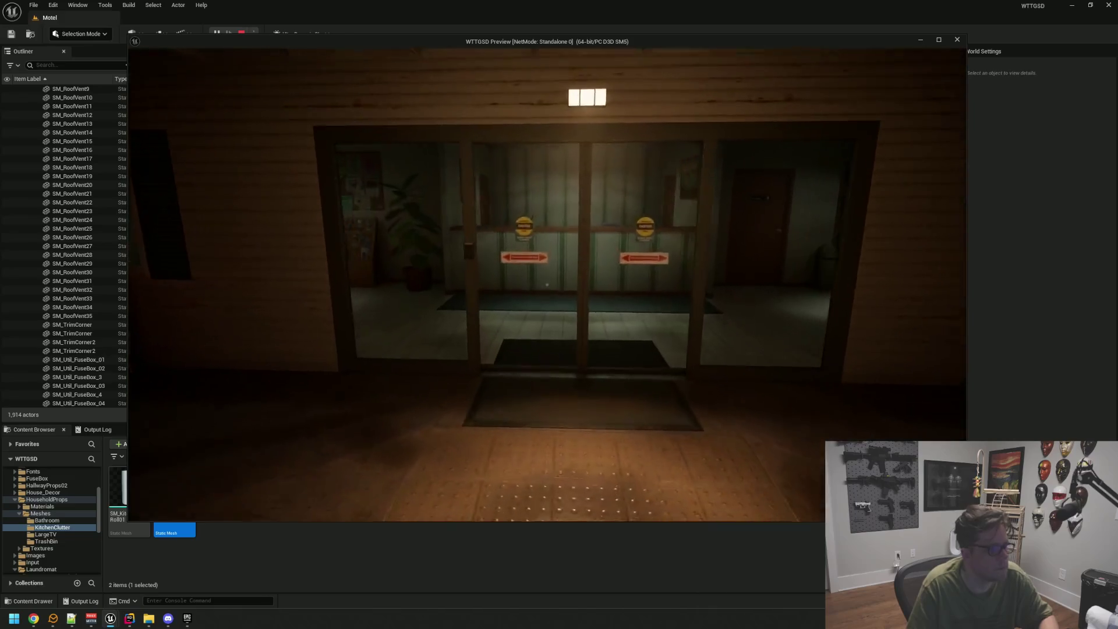
pyautogui.press('w')
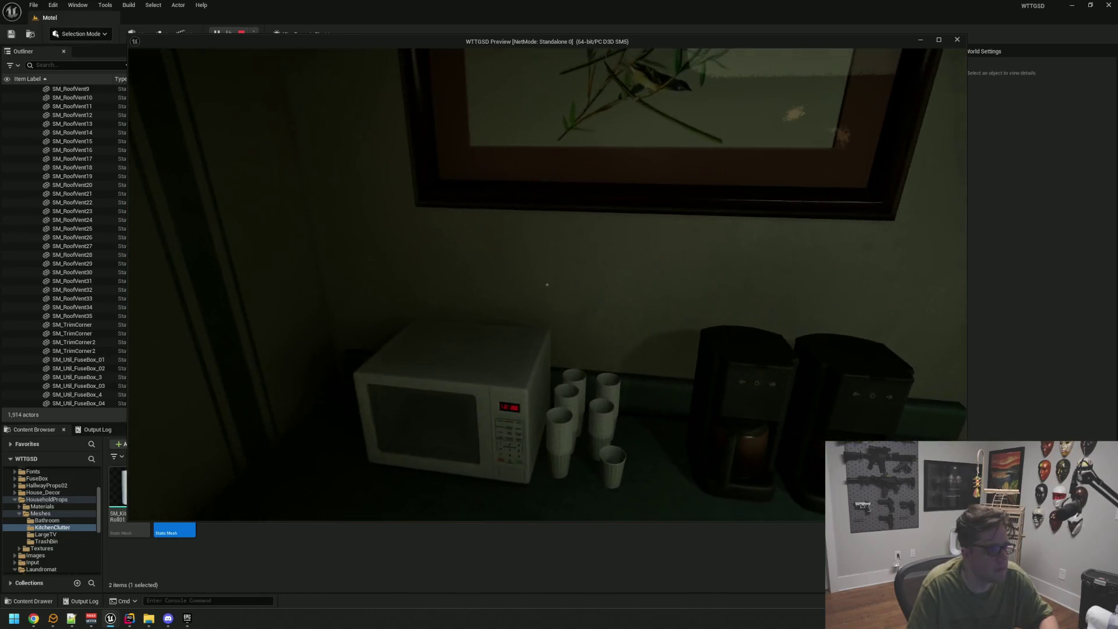
# Open the Electrical Room door, walk up to the roll shelf, then stop the play session.
pyautogui.moveTo(546, 284)
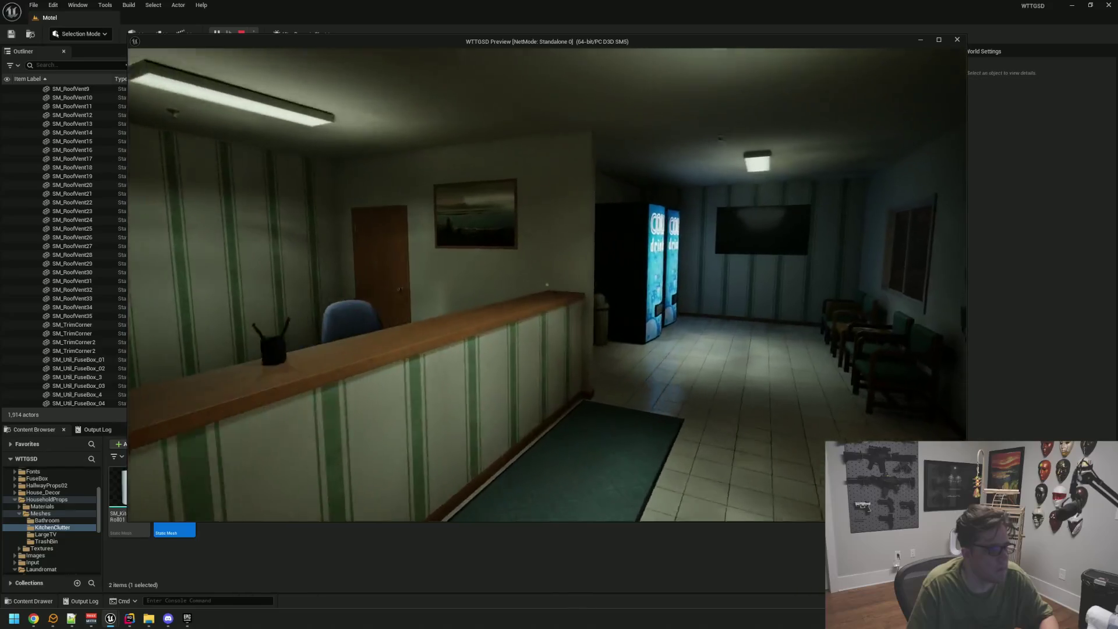
pyautogui.press('w')
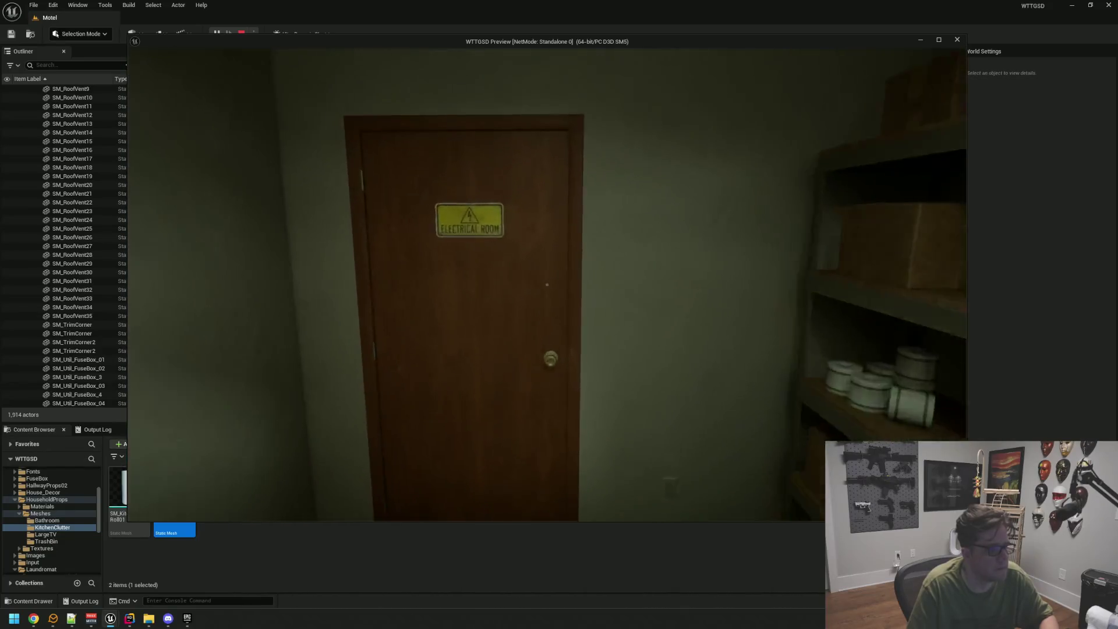
pyautogui.click(546, 284)
pyautogui.press('w')
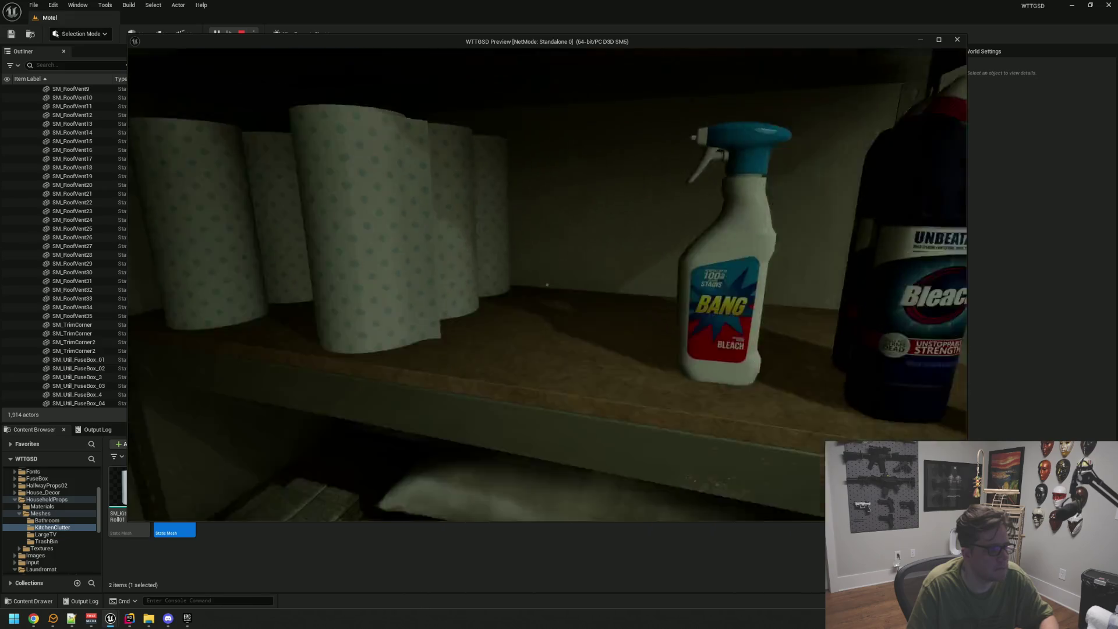
pyautogui.moveTo(546, 284)
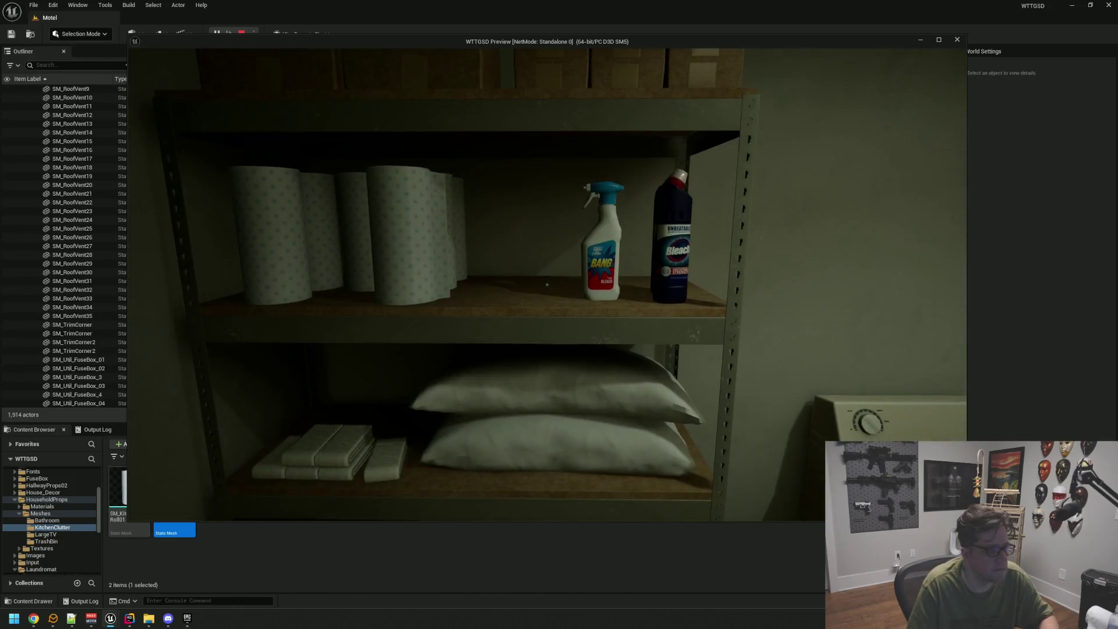
pyautogui.hotkey('alt', 'Tab')
pyautogui.press('Escape')
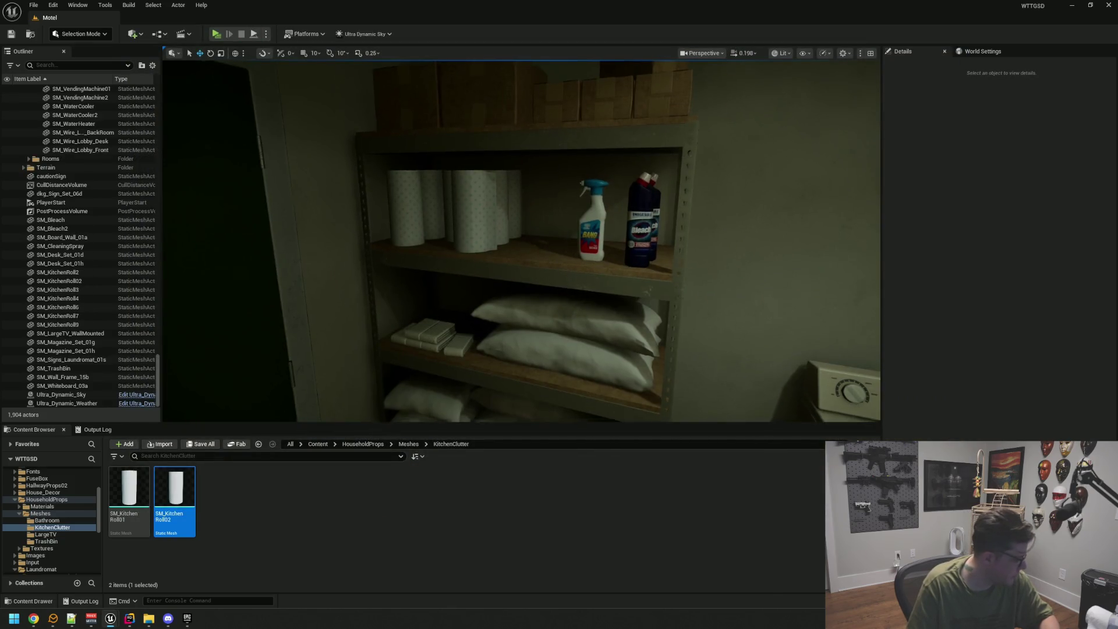
# Focus the CullDistanceVolume from the Outliner to show its cull distances and box size.
pyautogui.moveTo(560, 257); pyautogui.dragTo(562, 250)
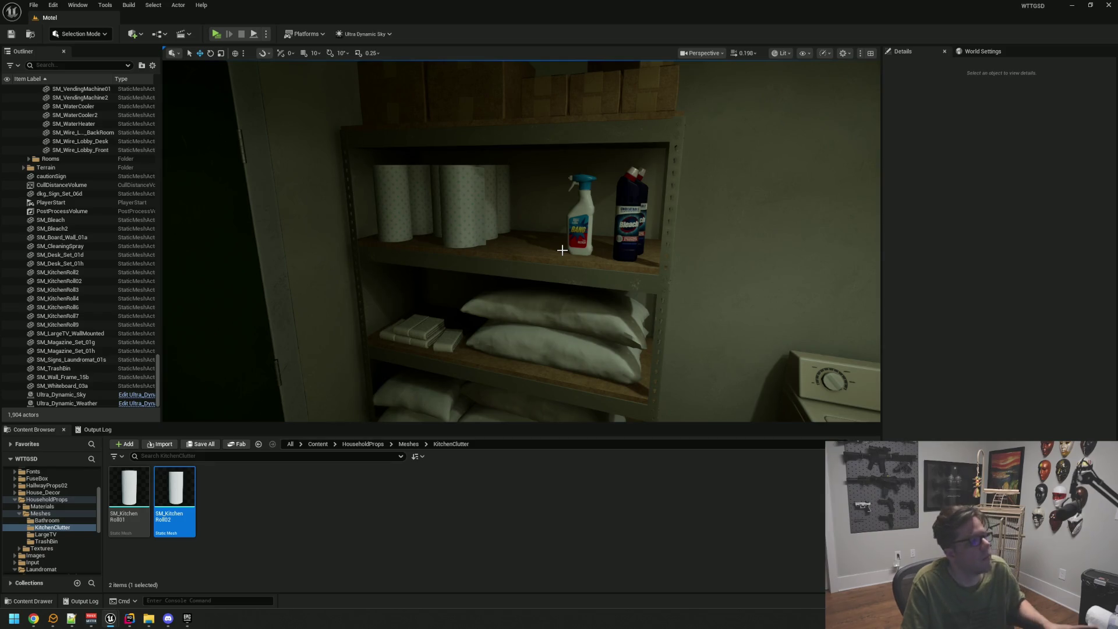
pyautogui.moveTo(571, 209)
pyautogui.mouseDown()
pyautogui.moveTo(577, 198)
pyautogui.moveTo(573, 227)
pyautogui.moveTo(580, 220)
pyautogui.moveTo(531, 222)
pyautogui.mouseUp()
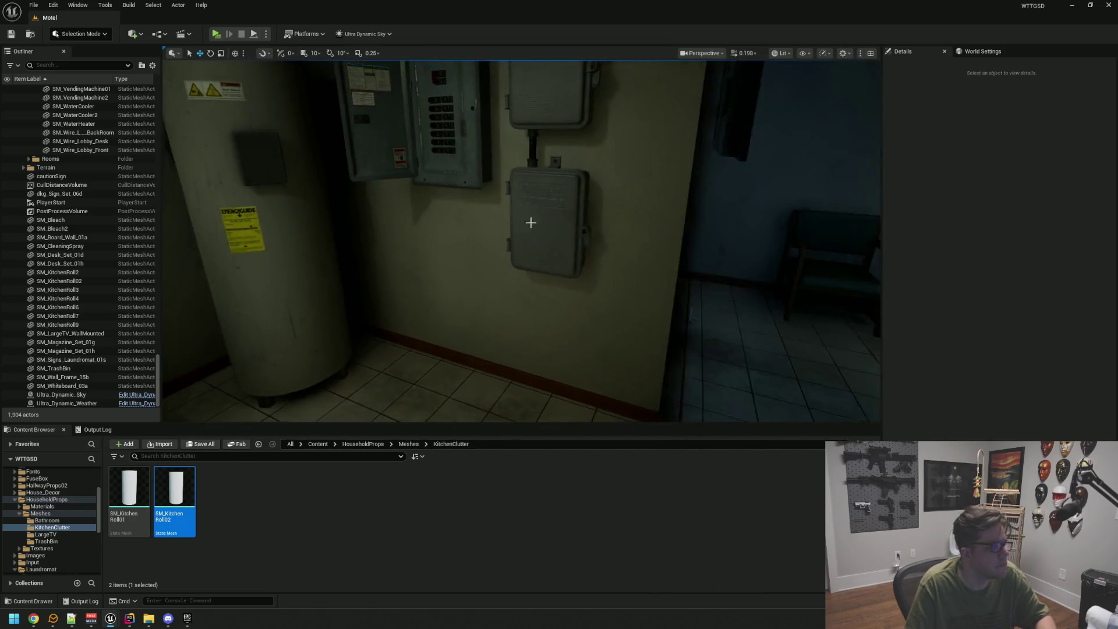
pyautogui.doubleClick(123, 185)
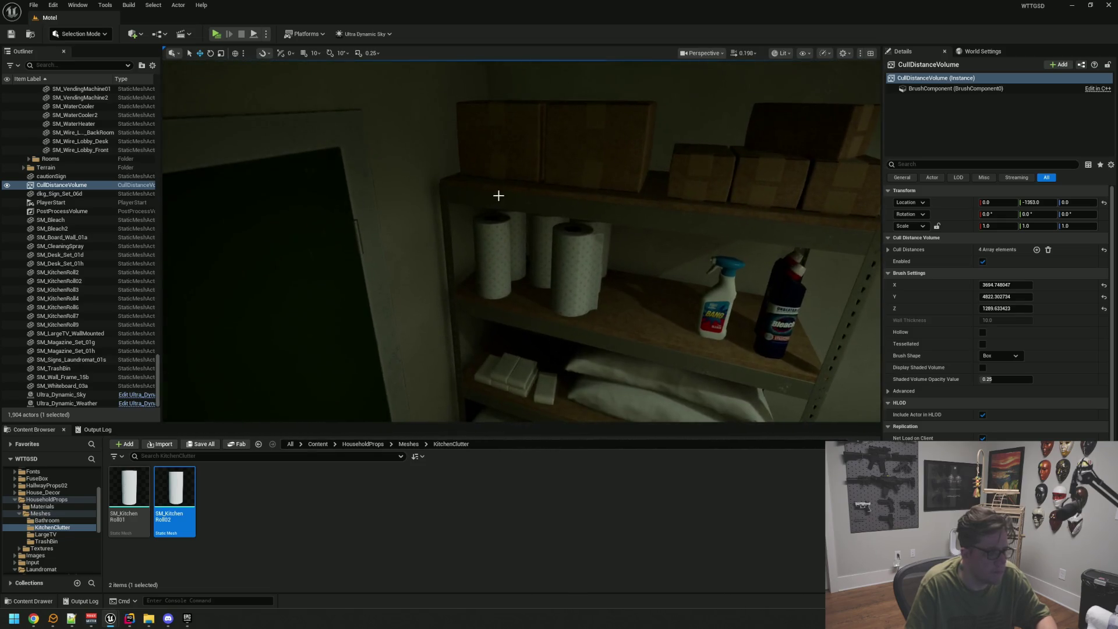
# Inspect the kitchen rolls on the cleaning-supply shelf up close, then deselect them.
pyautogui.click(535, 248)
pyautogui.press('f')
pyautogui.moveTo(606, 192); pyautogui.dragTo(621, 200)
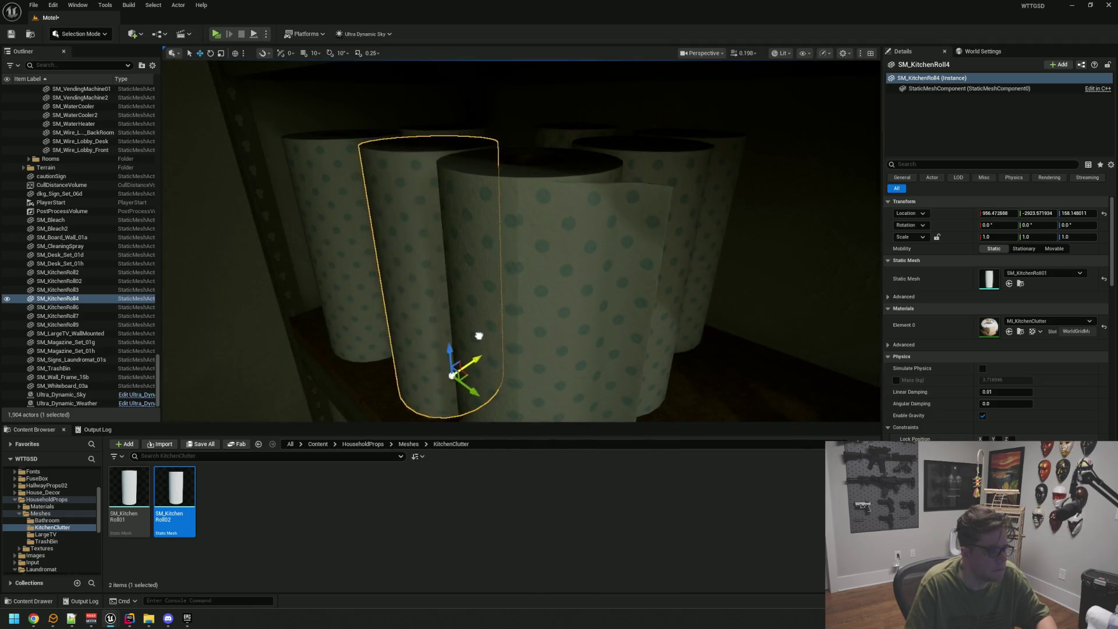
pyautogui.press('Escape')
pyautogui.scroll(-5, 493, 329)
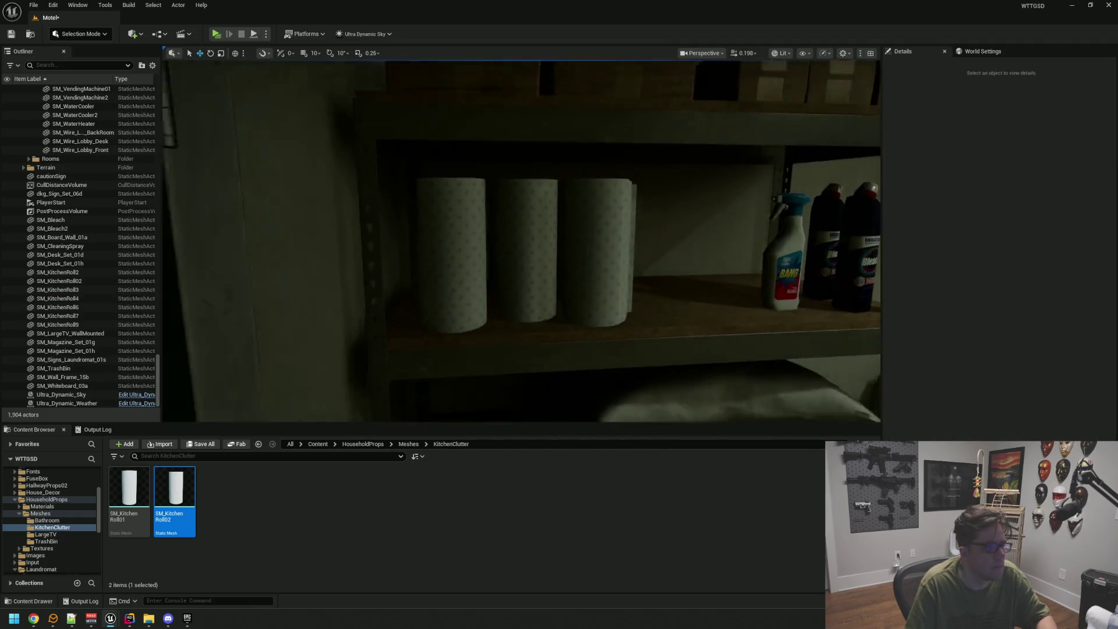
pyautogui.click(542, 281)
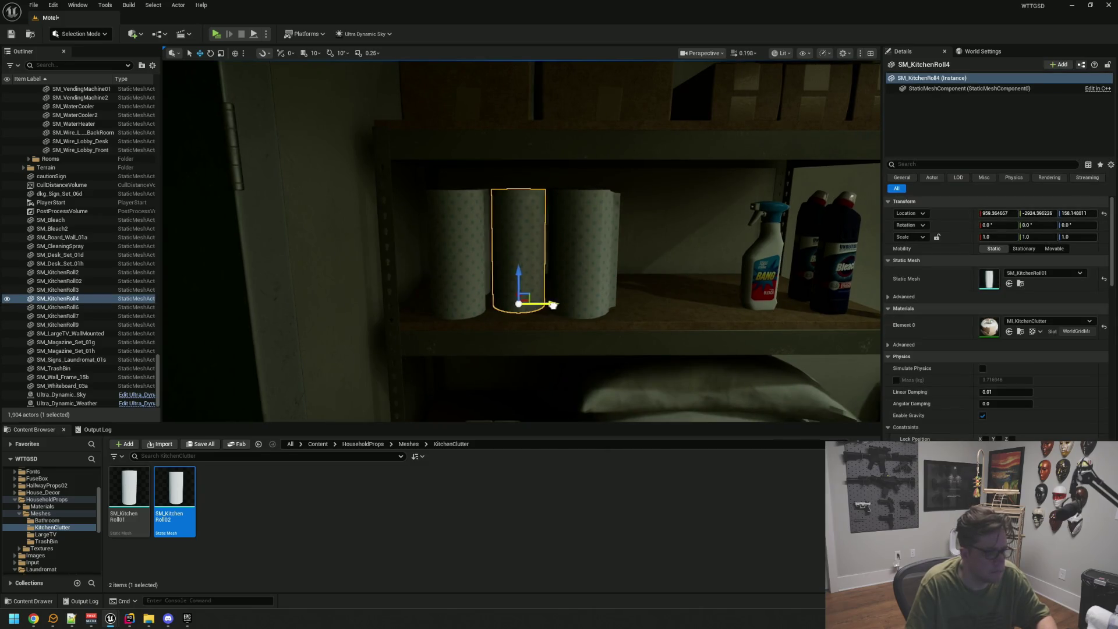
pyautogui.press('Right')
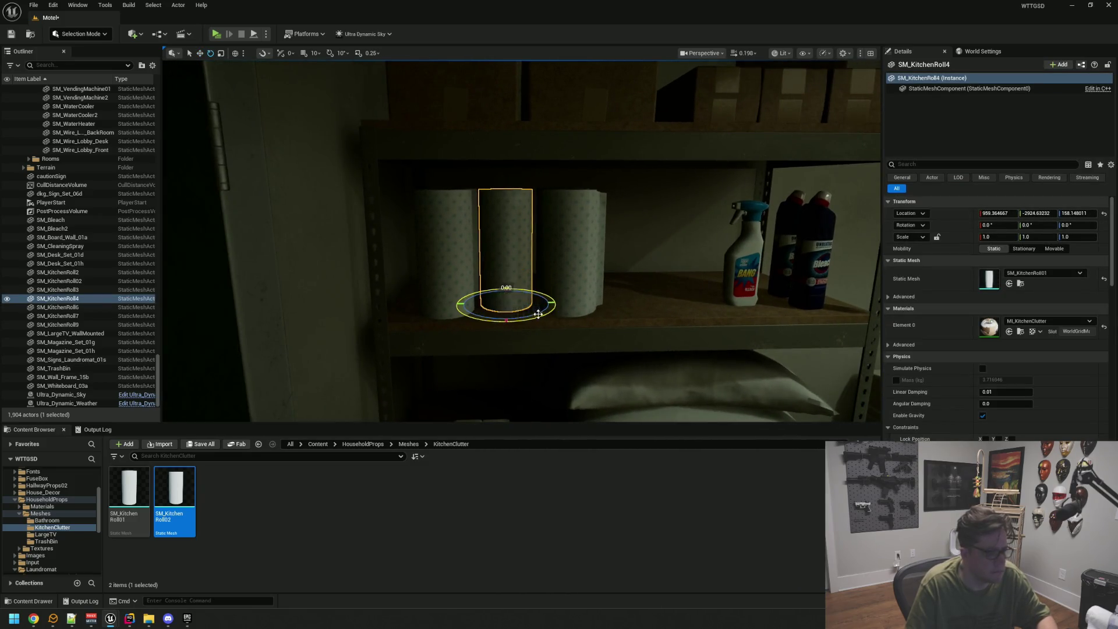
pyautogui.press('Escape')
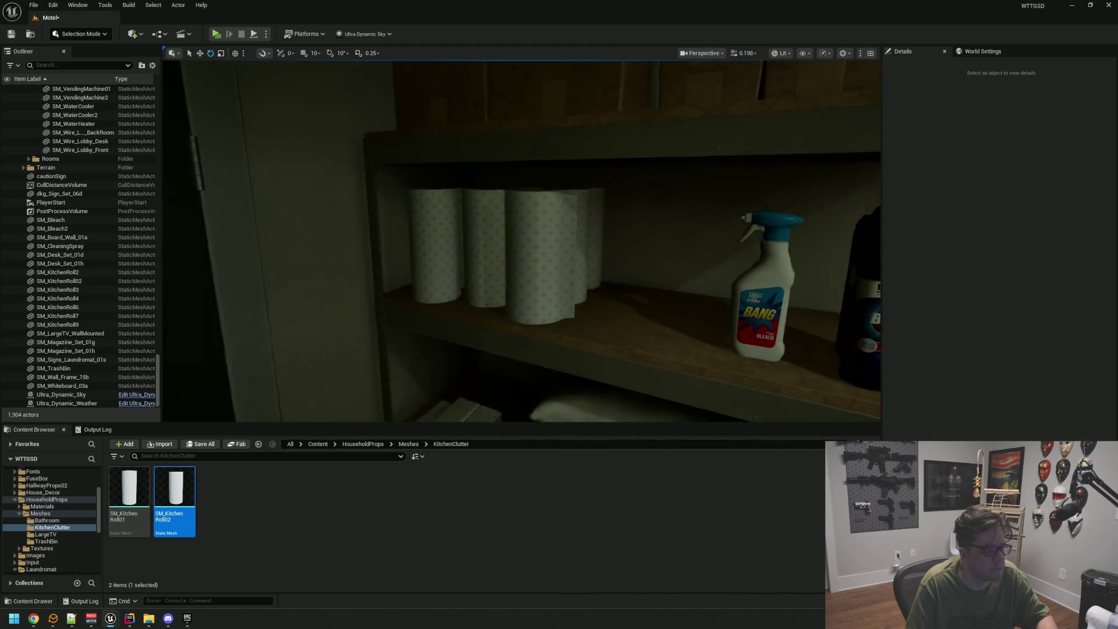
pyautogui.moveTo(547, 297)
pyautogui.mouseDown()
pyautogui.moveTo(531, 306)
pyautogui.moveTo(586, 286)
pyautogui.moveTo(568, 258)
pyautogui.moveTo(581, 257)
pyautogui.mouseUp()
# Save the Motel map and select a toilet-paper roll on the corner shelving.
pyautogui.hotkey('ctrl', 's')
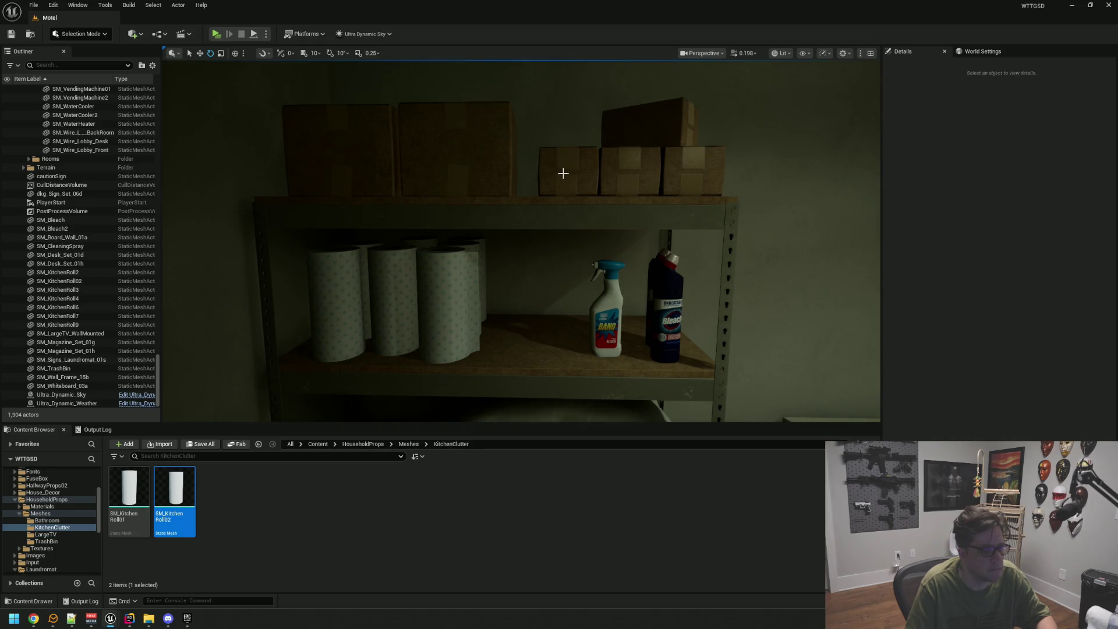
pyautogui.moveTo(561, 183); pyautogui.dragTo(530, 255)
pyautogui.click(531, 244)
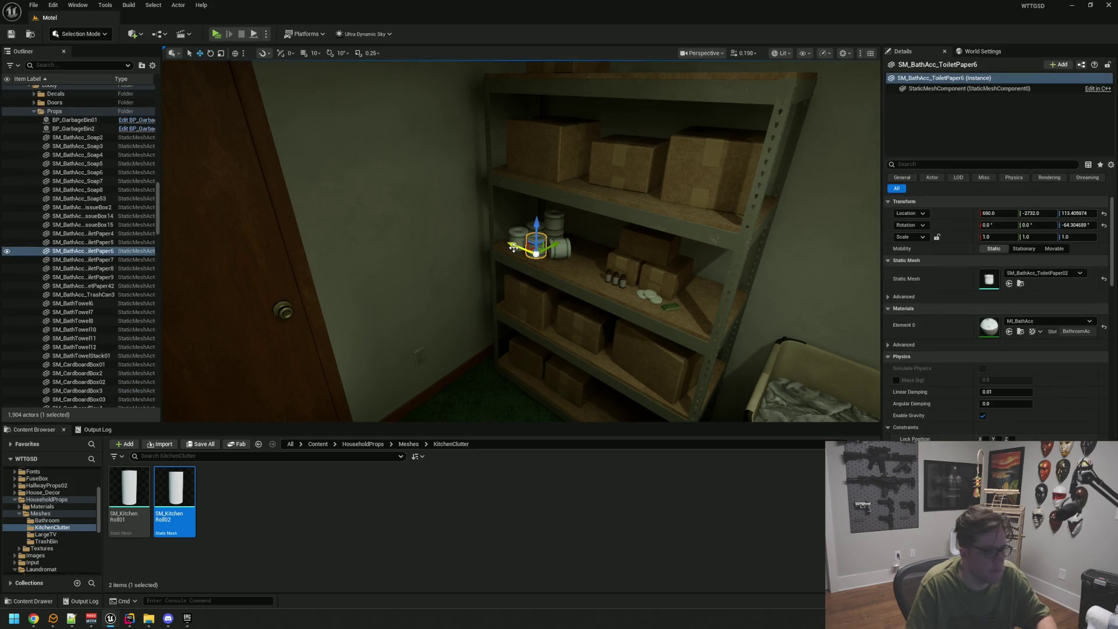
# Duplicate the toilet-paper roll and slide the copy along X toward the cleaning shelf.
pyautogui.press('f')
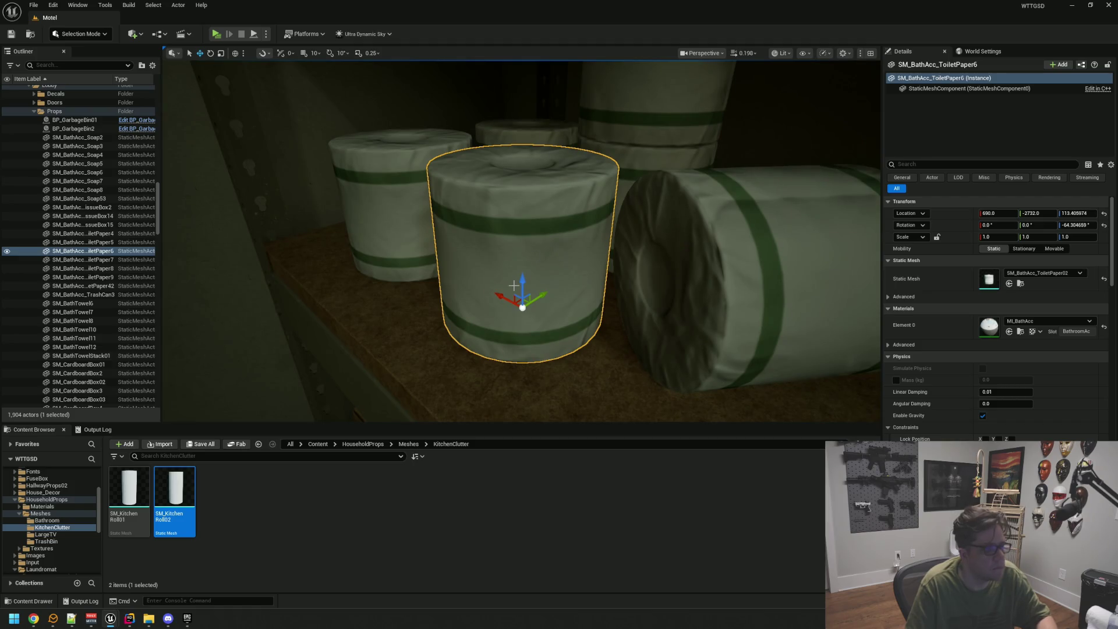
pyautogui.moveTo(497, 297); pyautogui.dragTo(299, 175)
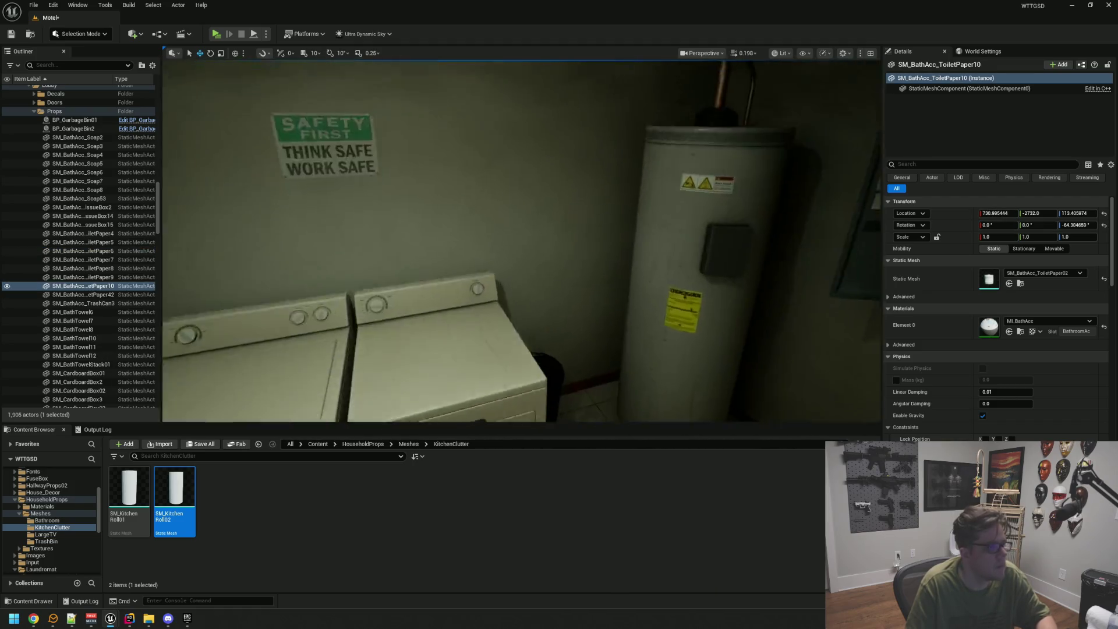
pyautogui.moveTo(521, 242)
pyautogui.mouseDown()
pyautogui.moveTo(513, 268)
pyautogui.moveTo(495, 256)
pyautogui.mouseUp()
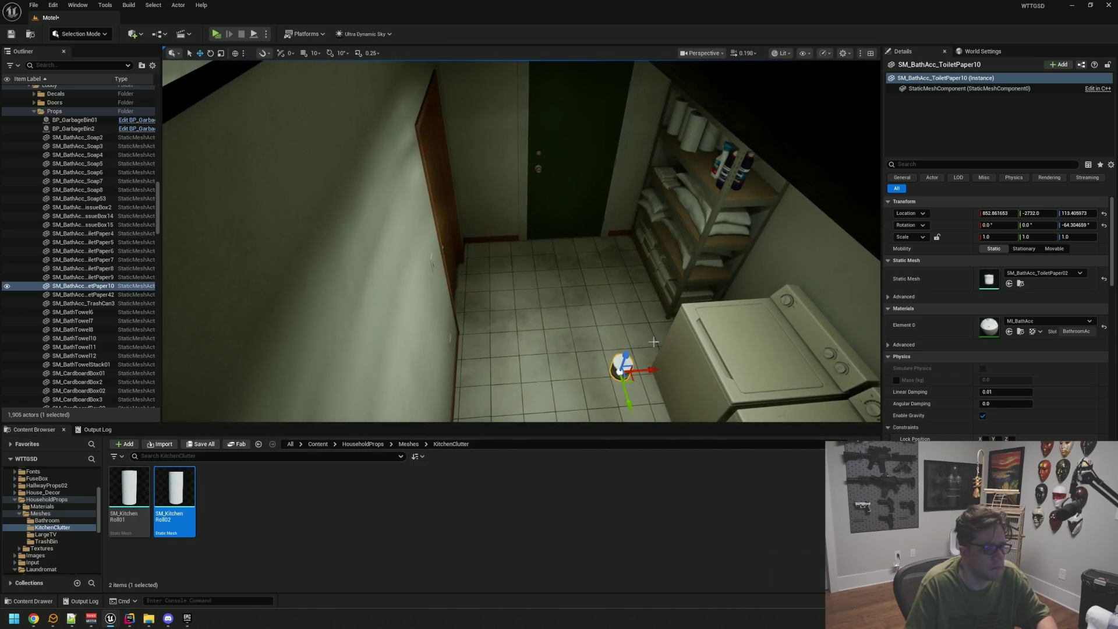
pyautogui.moveTo(626, 352)
pyautogui.mouseDown()
pyautogui.moveTo(609, 341)
pyautogui.moveTo(637, 320)
pyautogui.mouseUp()
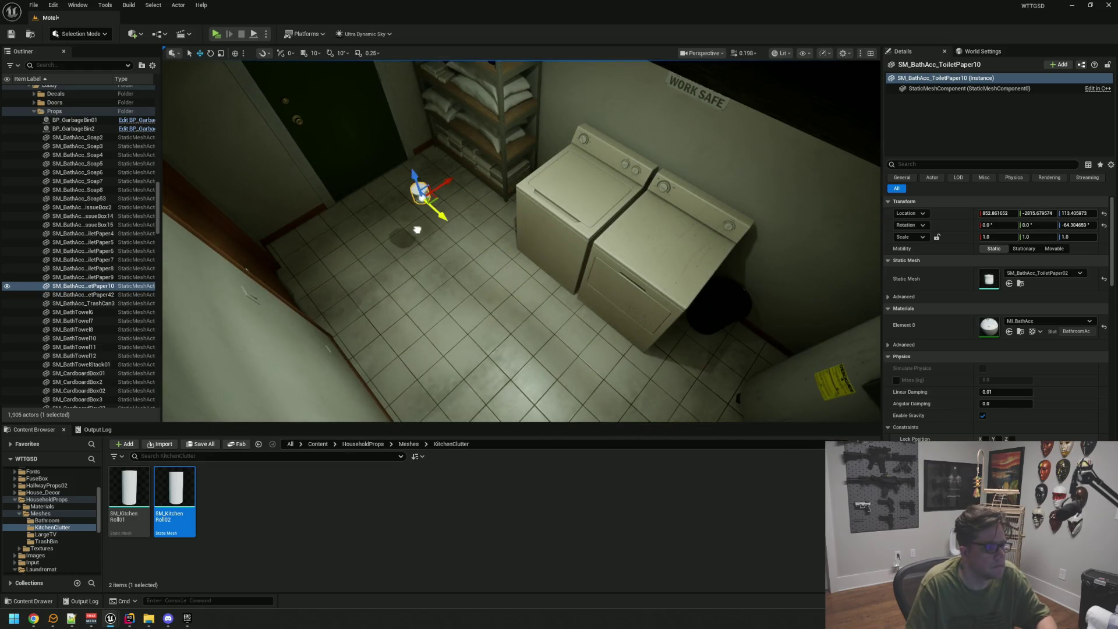
pyautogui.moveTo(524, 135); pyautogui.dragTo(526, 134)
pyautogui.press('f')
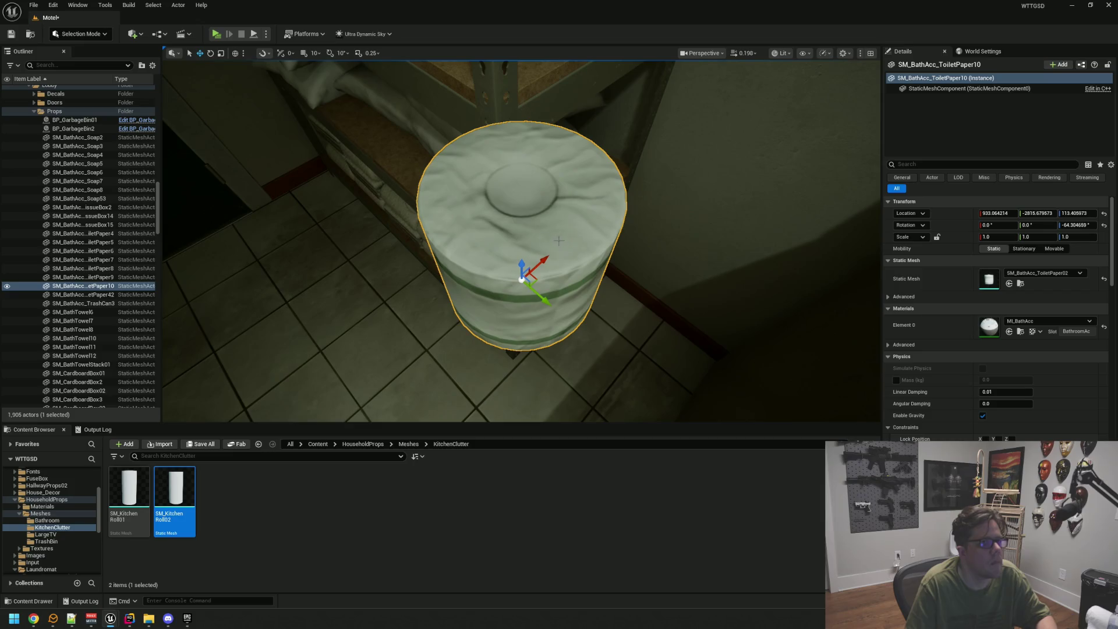
pyautogui.moveTo(564, 188)
pyautogui.mouseDown()
pyautogui.moveTo(544, 193)
pyautogui.moveTo(553, 178)
pyautogui.mouseUp()
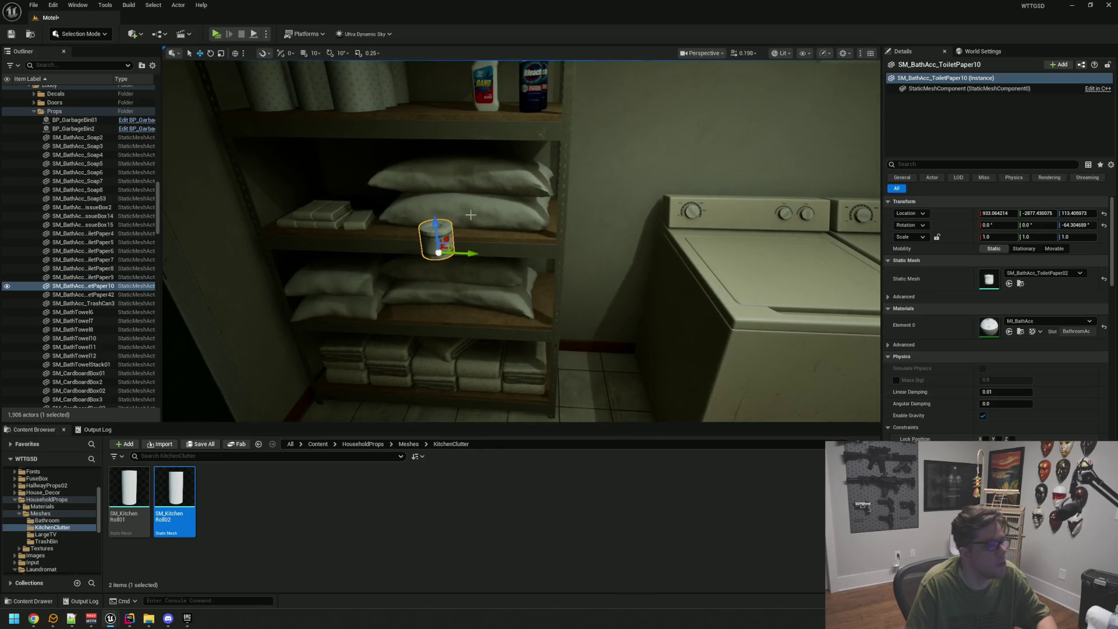
# Raise the copied roll to shelf height so it sits beside the bleach and spray.
pyautogui.moveTo(421, 102); pyautogui.dragTo(421, 95)
pyautogui.press('f')
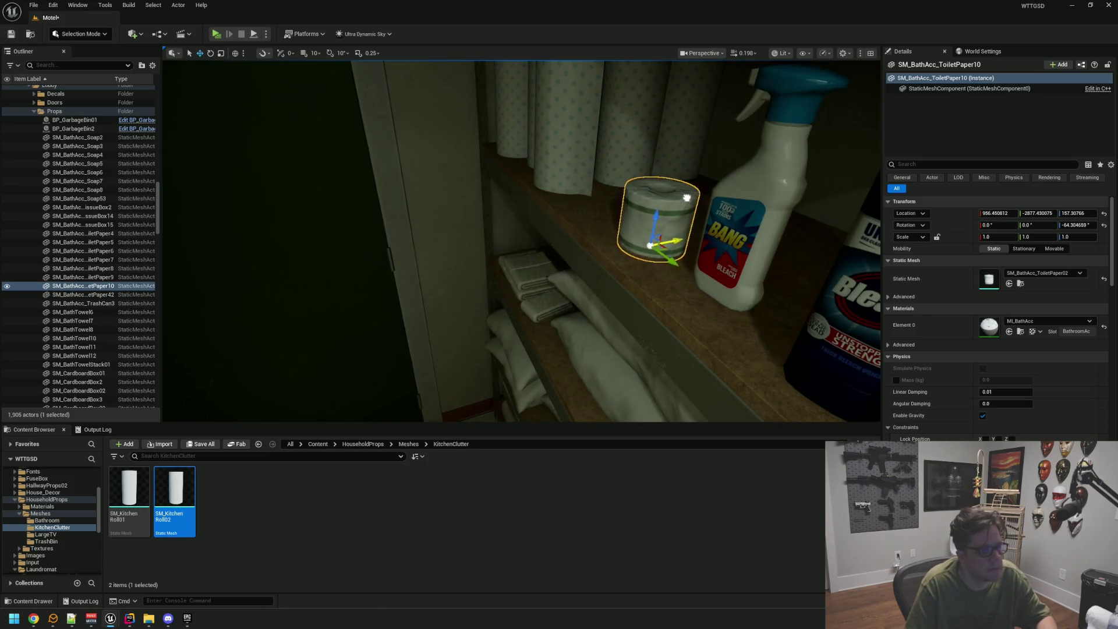
pyautogui.moveTo(548, 296); pyautogui.dragTo(568, 250)
pyautogui.scroll(5, 611, 262)
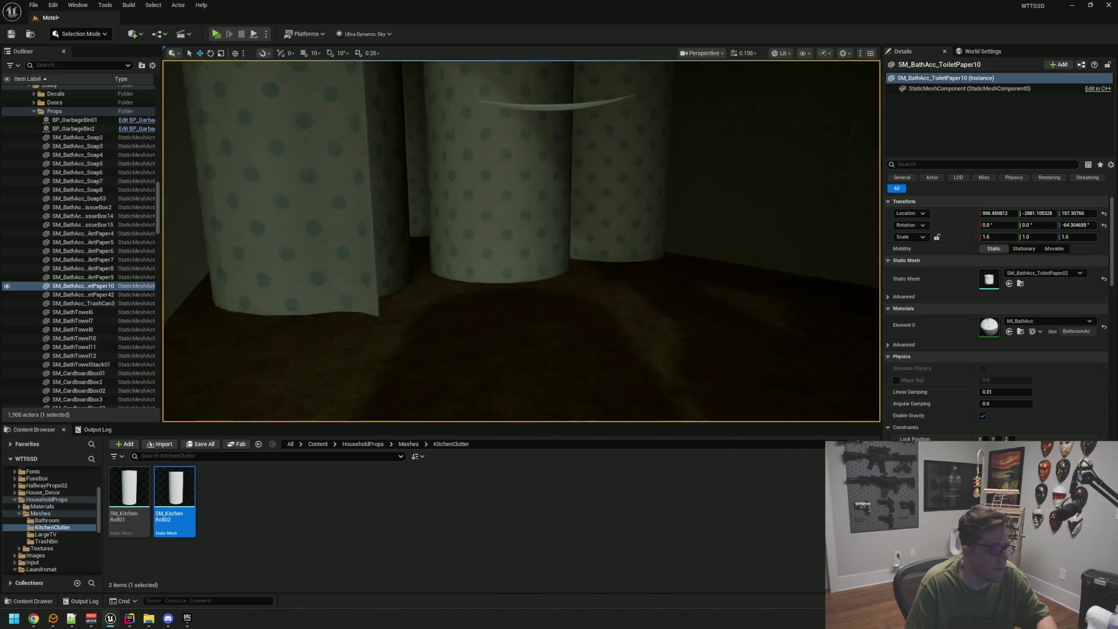
pyautogui.press('f')
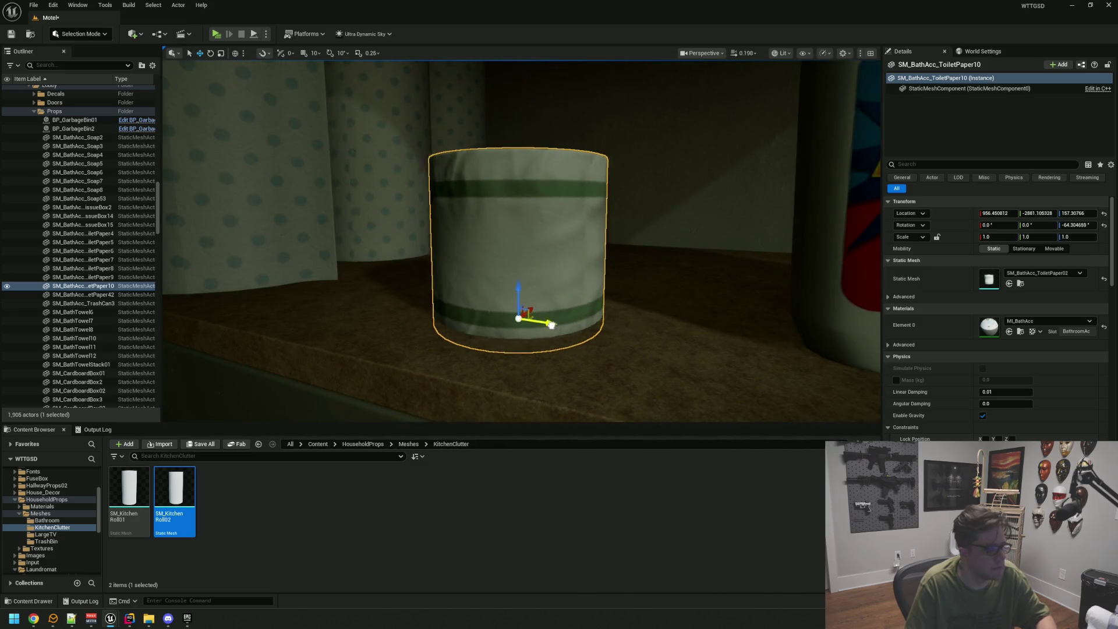
pyautogui.moveTo(502, 267); pyautogui.dragTo(498, 262)
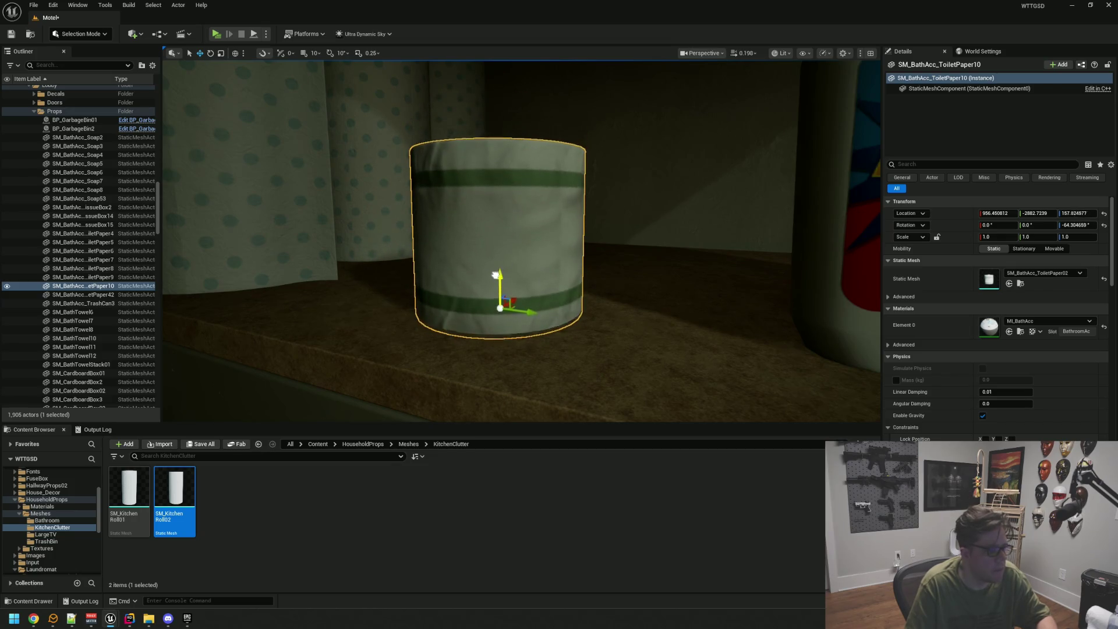
pyautogui.scroll(-8, 493, 269)
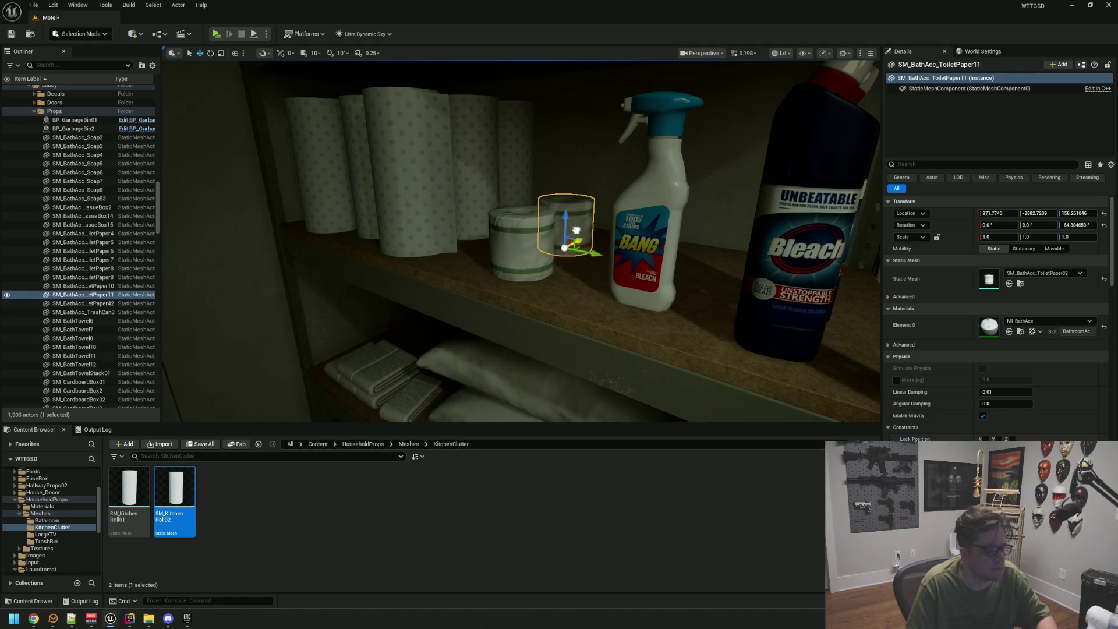
# Duplicate a toilet-paper roll and stack the copy on the two rolls below.
pyautogui.press('f')
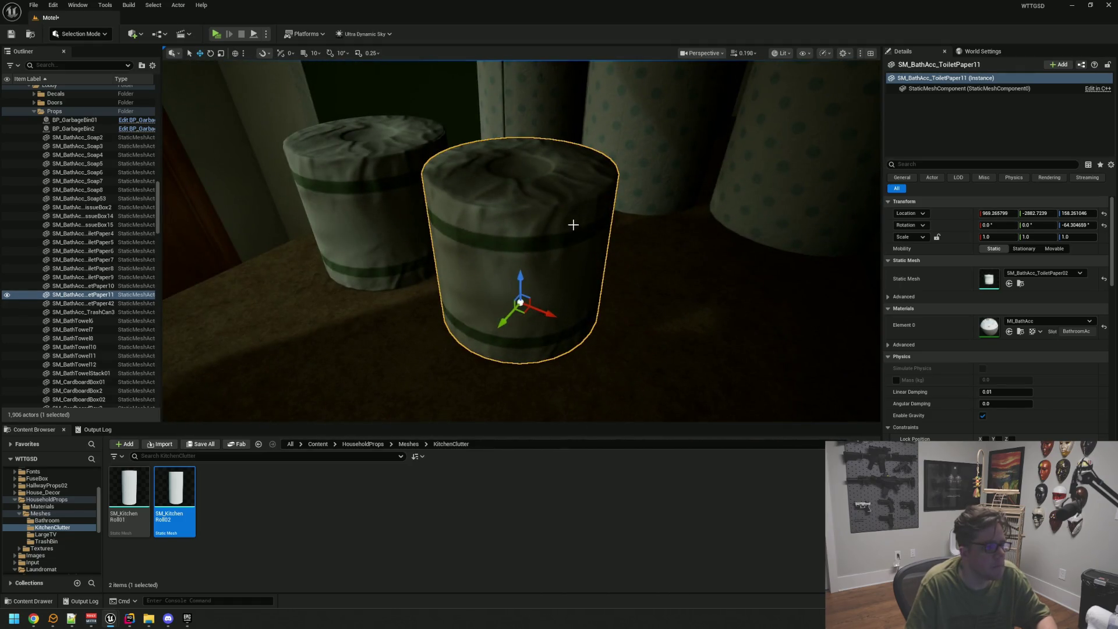
pyautogui.keyDown('alt'); pyautogui.moveTo(519, 272); pyautogui.dragTo(517, 131); pyautogui.keyUp('alt')
pyautogui.press('f')
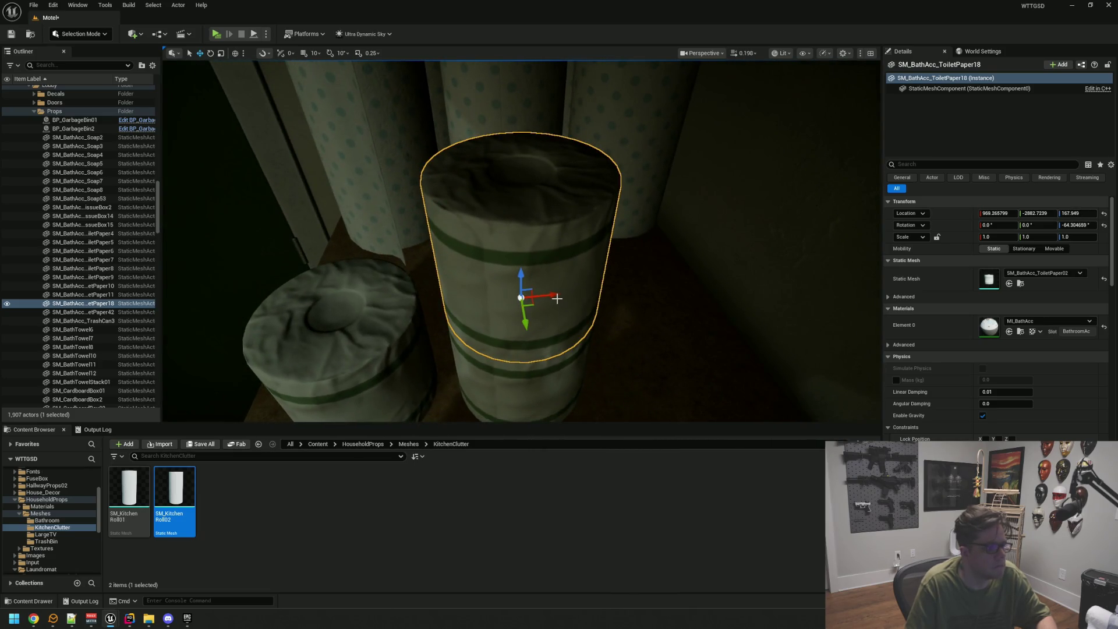
pyautogui.scroll(-5, 557, 298)
pyautogui.moveTo(582, 243); pyautogui.dragTo(439, 222)
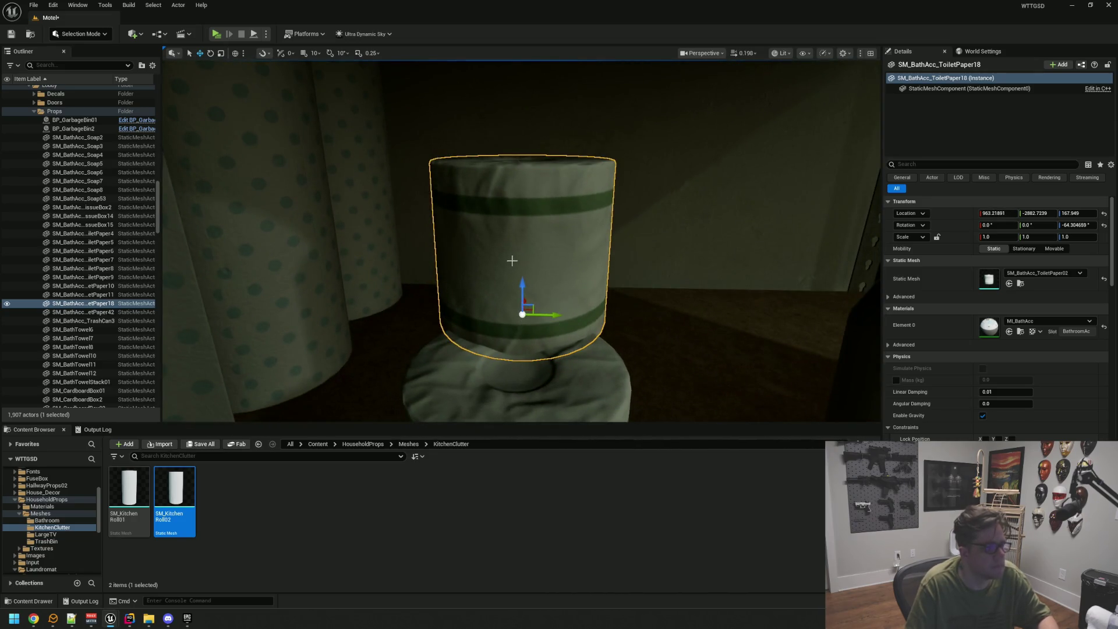
pyautogui.press('Escape')
# Lower the top roll back down so it rests on the shelf.
pyautogui.scroll(-10, 529, 269)
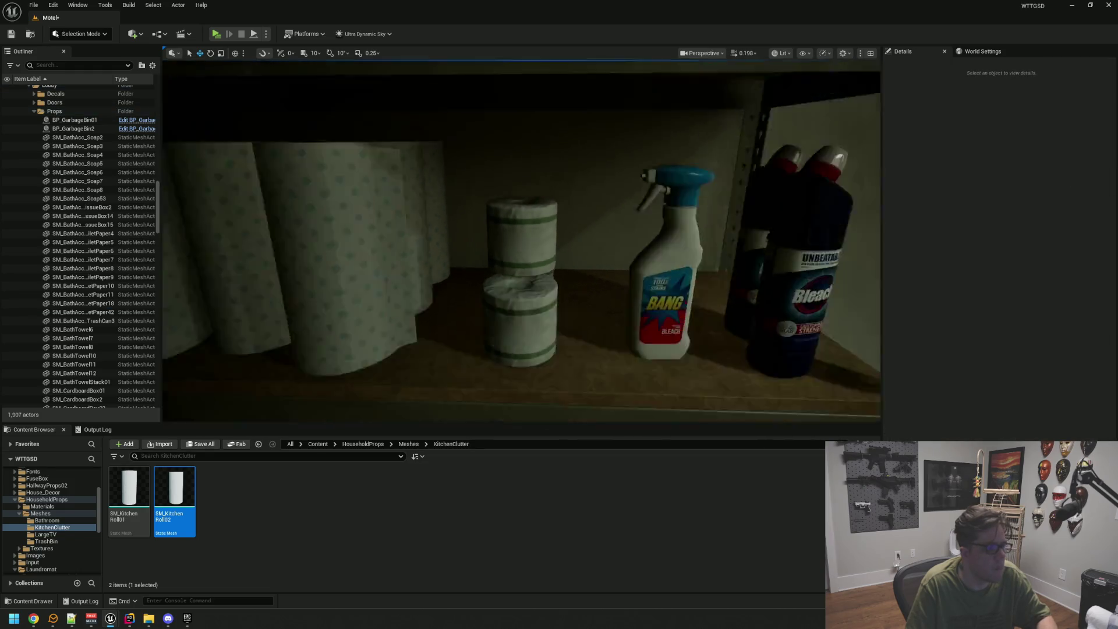
pyautogui.scroll(10, 521, 241)
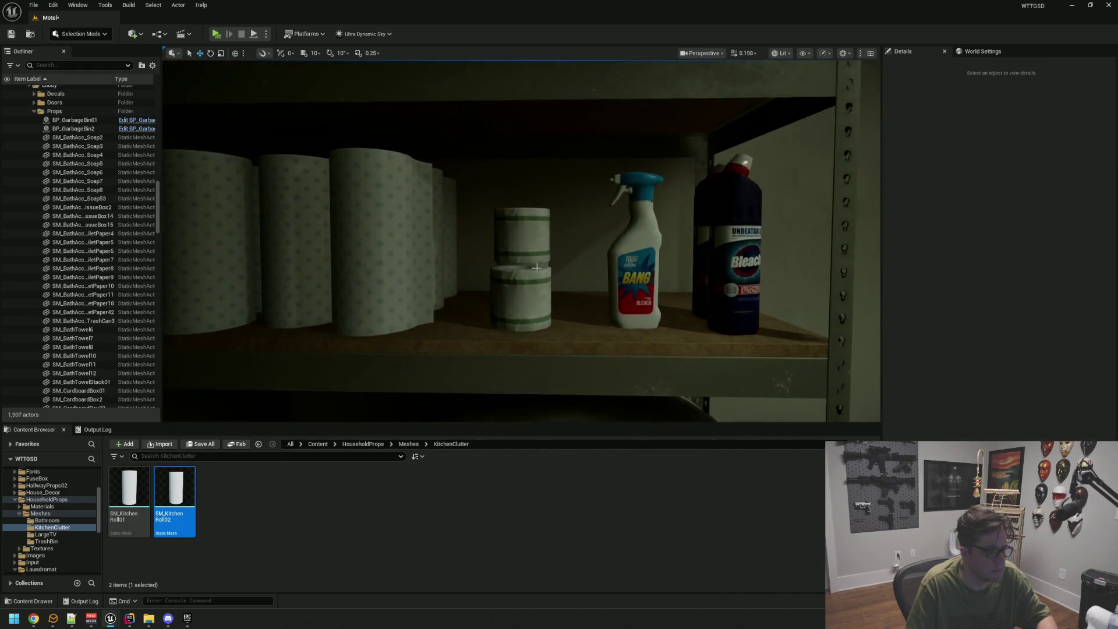
pyautogui.click(546, 245)
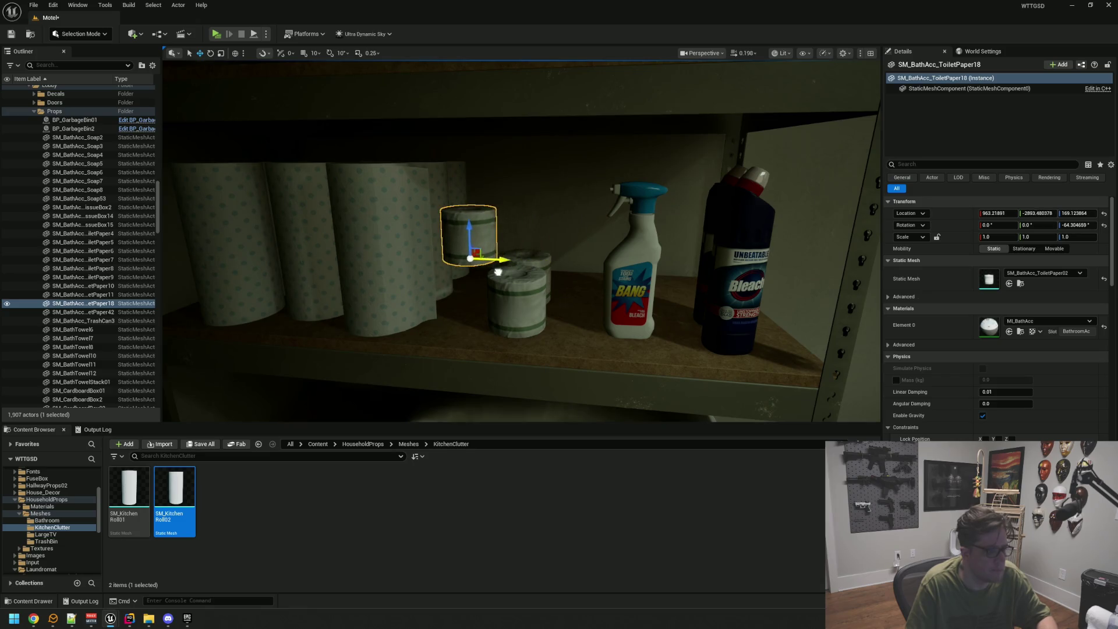
pyautogui.press('f')
pyautogui.moveTo(531, 280); pyautogui.dragTo(531, 419)
pyautogui.press('f')
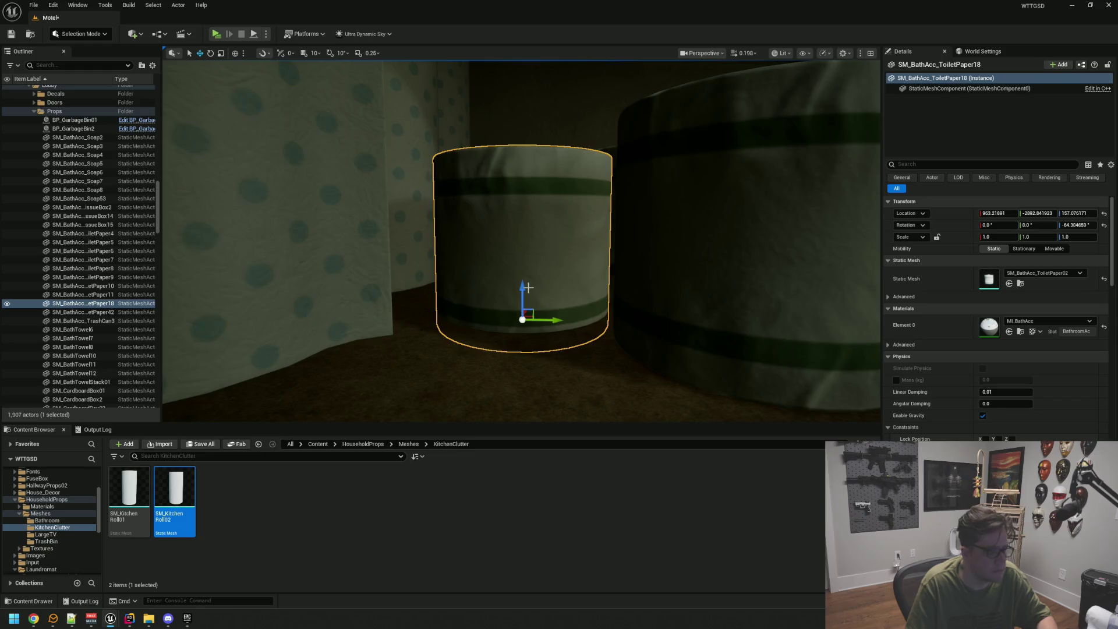
pyautogui.moveTo(527, 287); pyautogui.dragTo(523, 262)
pyautogui.scroll(-5, 675, 244)
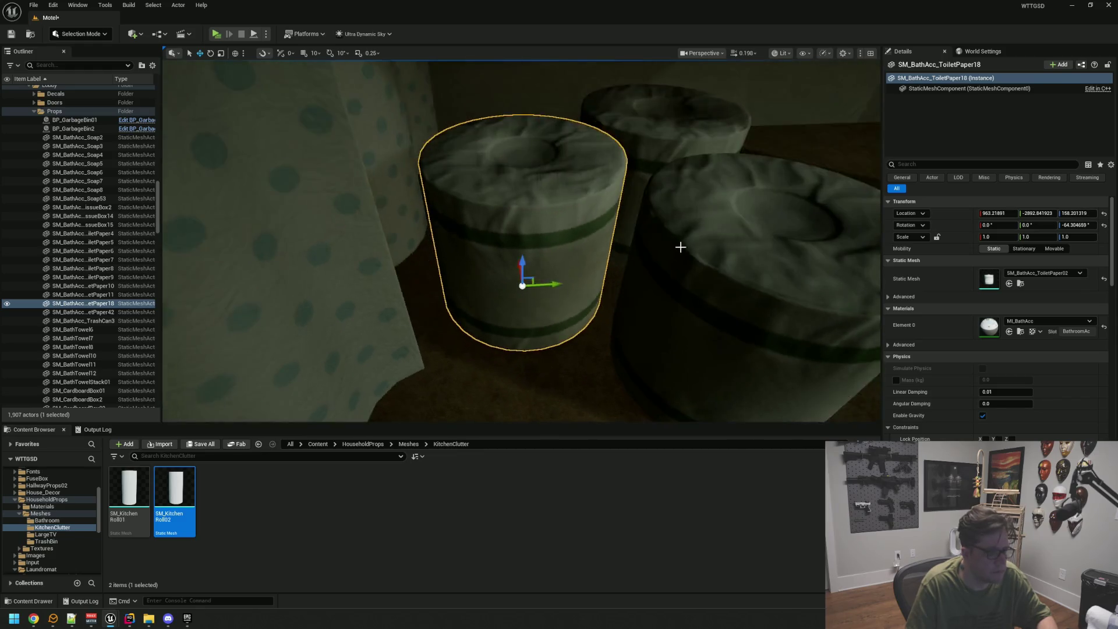
# Shift the selected rolls right together along X and stack a copy on the left roll.
pyautogui.keyDown('ctrl'); pyautogui.click(605, 246); pyautogui.keyUp('ctrl')
pyautogui.moveTo(600, 238); pyautogui.dragTo(635, 233)
pyautogui.click(566, 251)
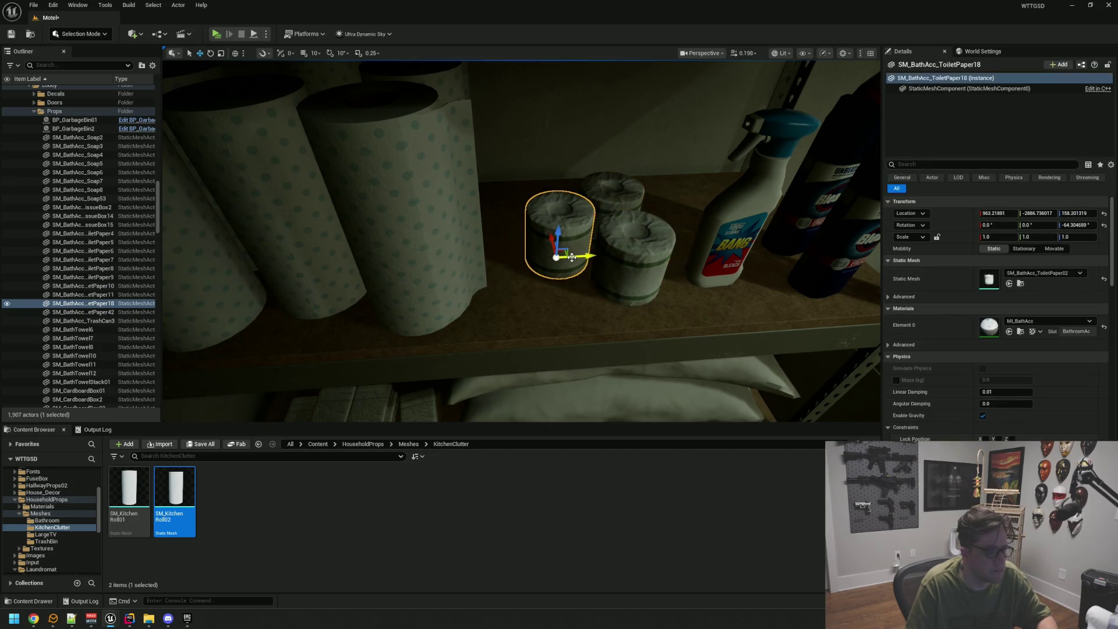
pyautogui.moveTo(552, 239)
pyautogui.keyDown('alt'); pyautogui.mouseDown()
pyautogui.moveTo(536, 175)
pyautogui.moveTo(548, 222)
pyautogui.moveTo(518, 262)
pyautogui.moveTo(573, 254)
pyautogui.moveTo(552, 241)
pyautogui.mouseUp(); pyautogui.keyUp('alt')
pyautogui.press('Escape')
pyautogui.click(544, 240)
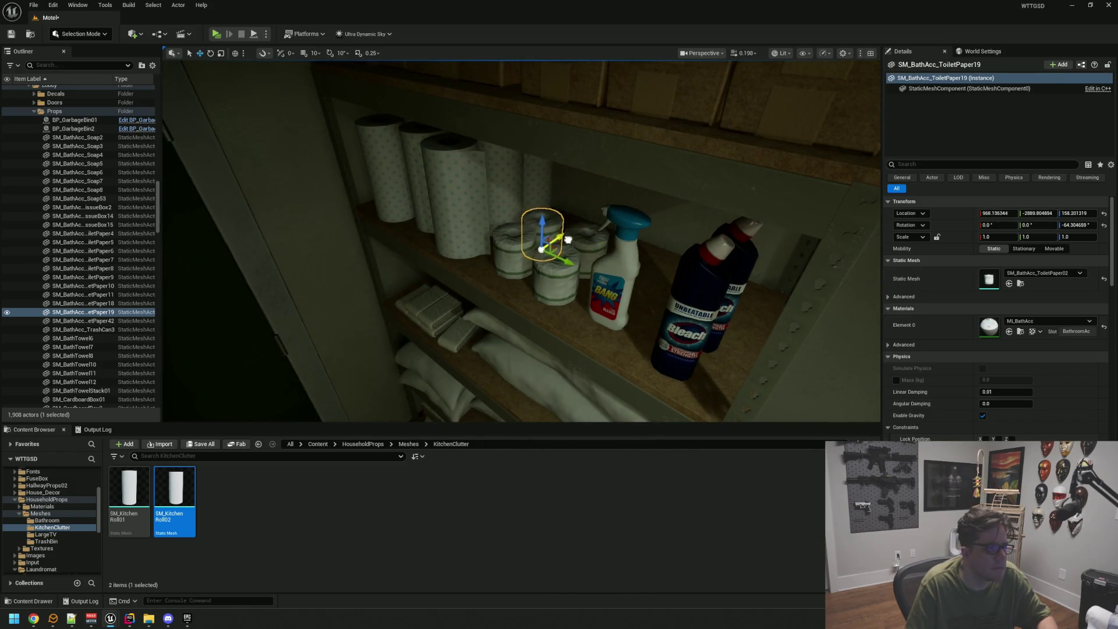
pyautogui.press('Escape')
pyautogui.moveTo(574, 234)
pyautogui.mouseDown()
pyautogui.moveTo(565, 238)
pyautogui.moveTo(588, 238)
pyautogui.moveTo(588, 251)
pyautogui.moveTo(559, 250)
pyautogui.moveTo(585, 256)
pyautogui.moveTo(559, 256)
pyautogui.moveTo(582, 259)
pyautogui.mouseUp()
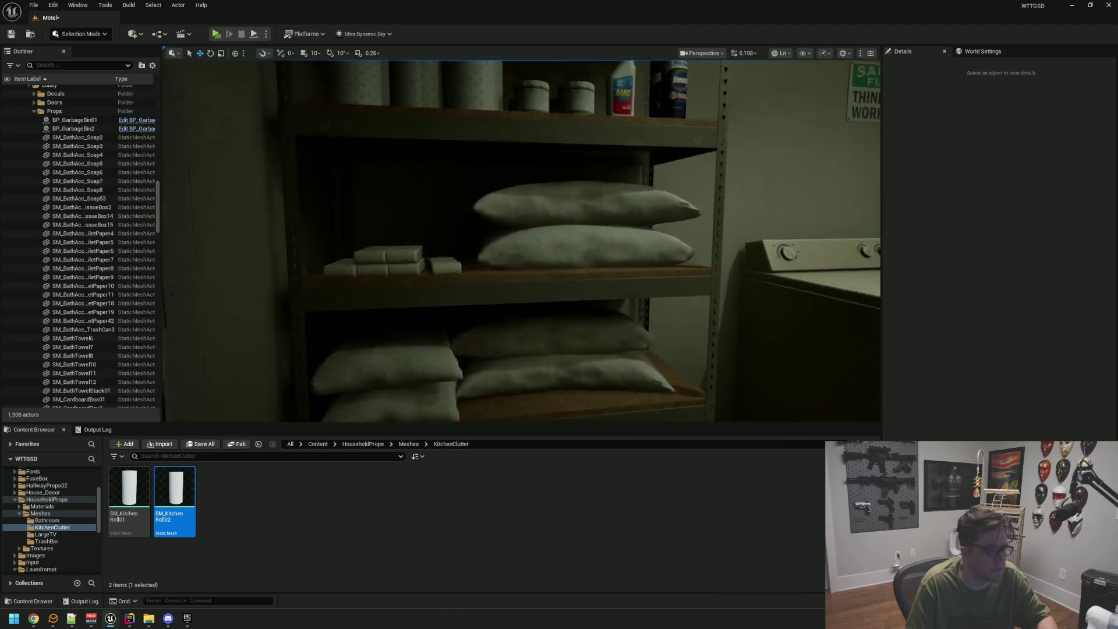
pyautogui.moveTo(535, 286)
pyautogui.mouseDown()
pyautogui.moveTo(571, 288)
pyautogui.moveTo(518, 297)
pyautogui.moveTo(588, 294)
pyautogui.moveTo(494, 291)
pyautogui.moveTo(535, 299)
pyautogui.mouseUp()
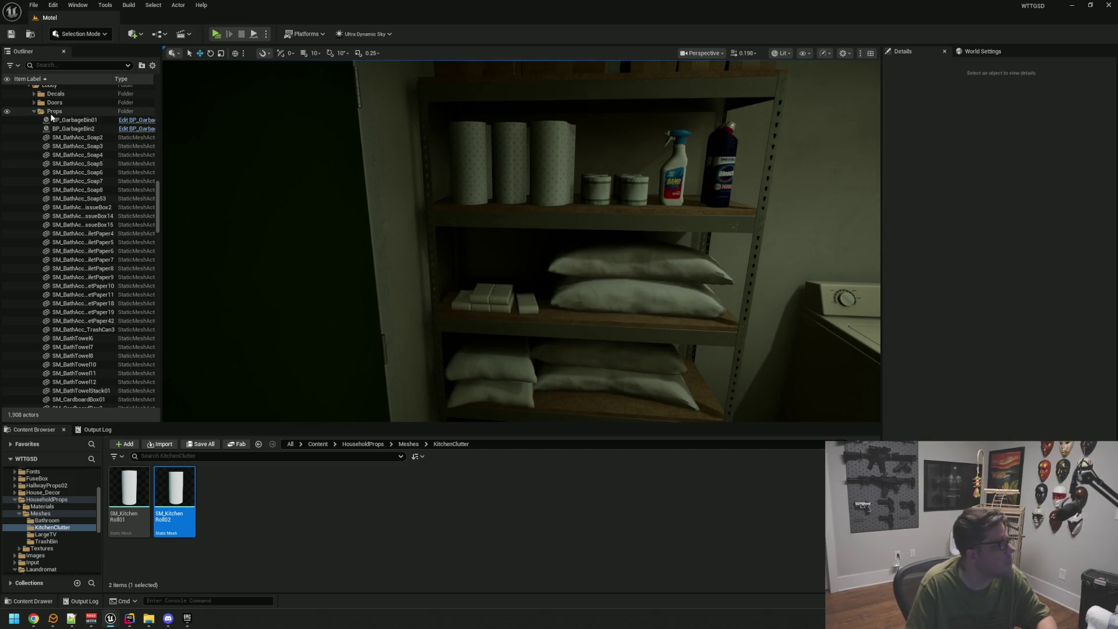
# Collapse the Props folder and Motel tree to top-level folders, then play-test facing the green door.
pyautogui.click(35, 111)
pyautogui.scroll(10, 87, 221)
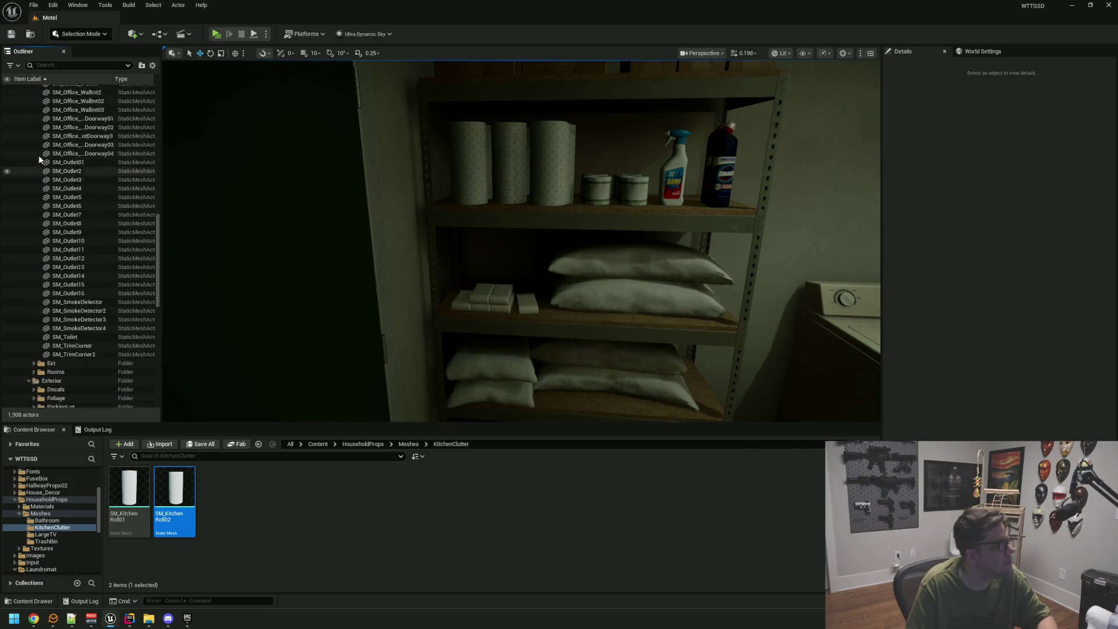
pyautogui.scroll(10, 117, 163)
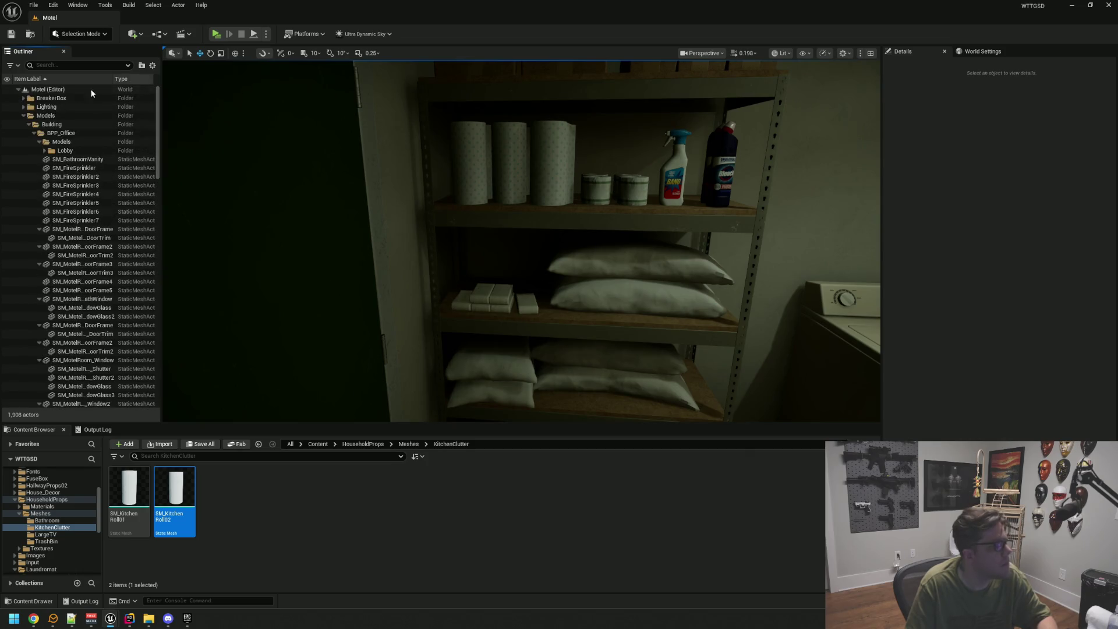
pyautogui.click(18, 91)
pyautogui.keyDown('shift'); pyautogui.click(18, 90); pyautogui.keyUp('shift')
pyautogui.click(19, 90)
pyautogui.keyDown('shift'); pyautogui.click(18, 90); pyautogui.keyUp('shift')
pyautogui.click(18, 90)
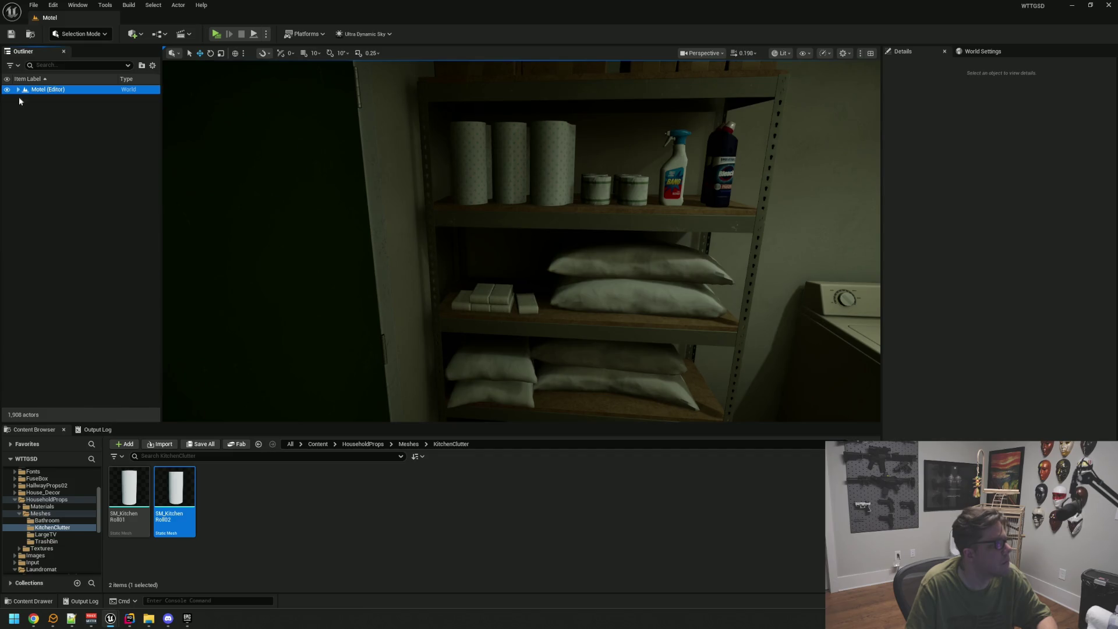
pyautogui.click(18, 90)
pyautogui.moveTo(303, 279); pyautogui.dragTo(358, 169)
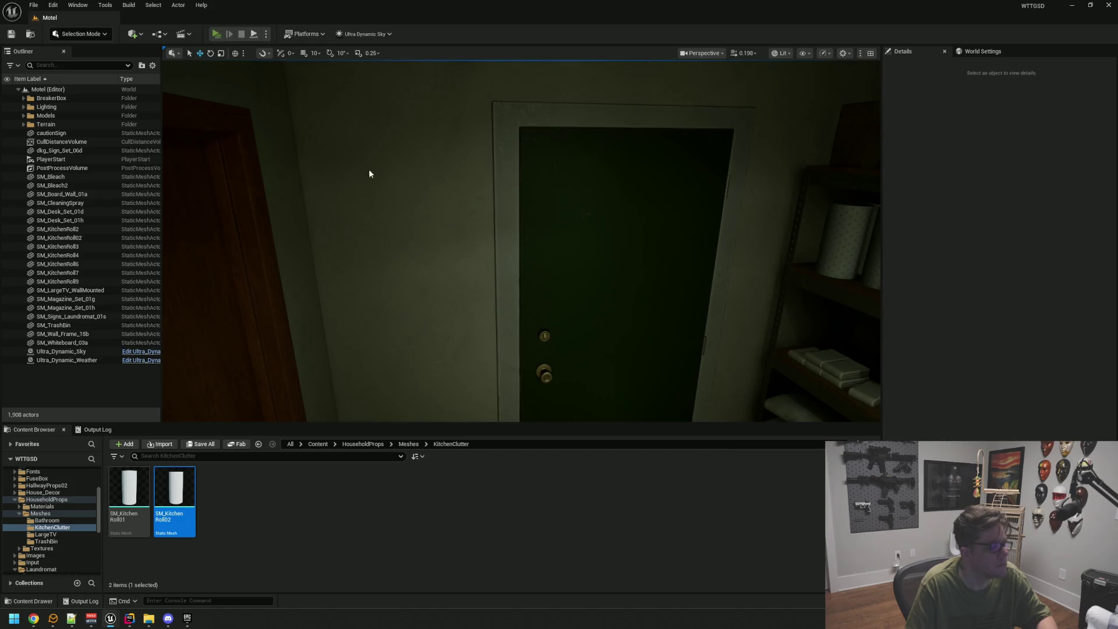
pyautogui.hotkey('alt', 'p')
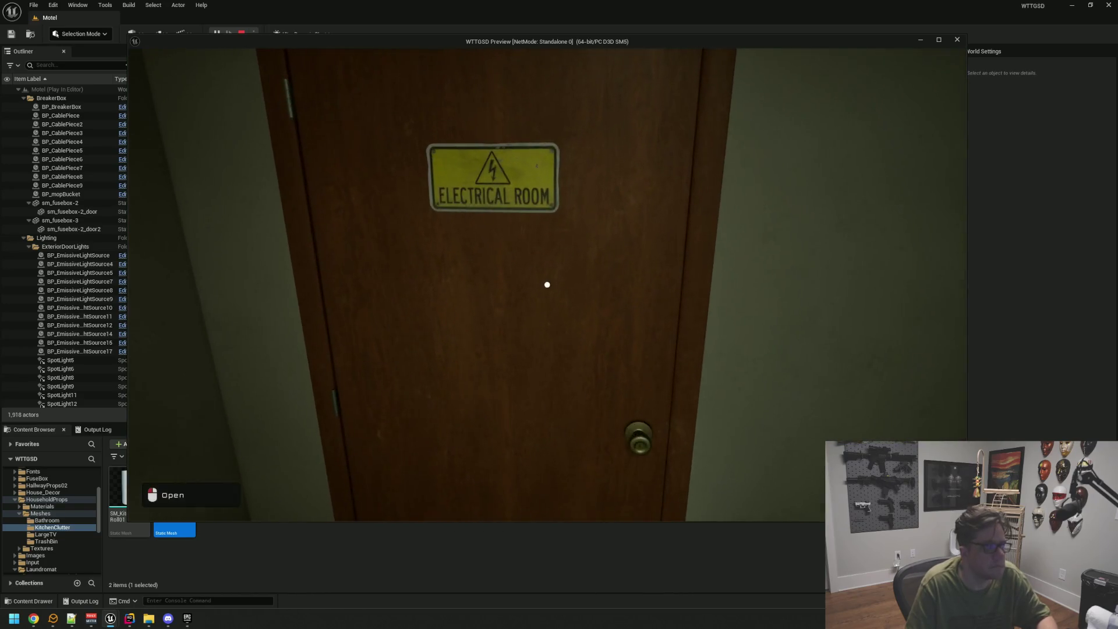
# Open the Electrical Room door, switch on its light, then walk through the hallway into the restroom.
pyautogui.click(547, 284)
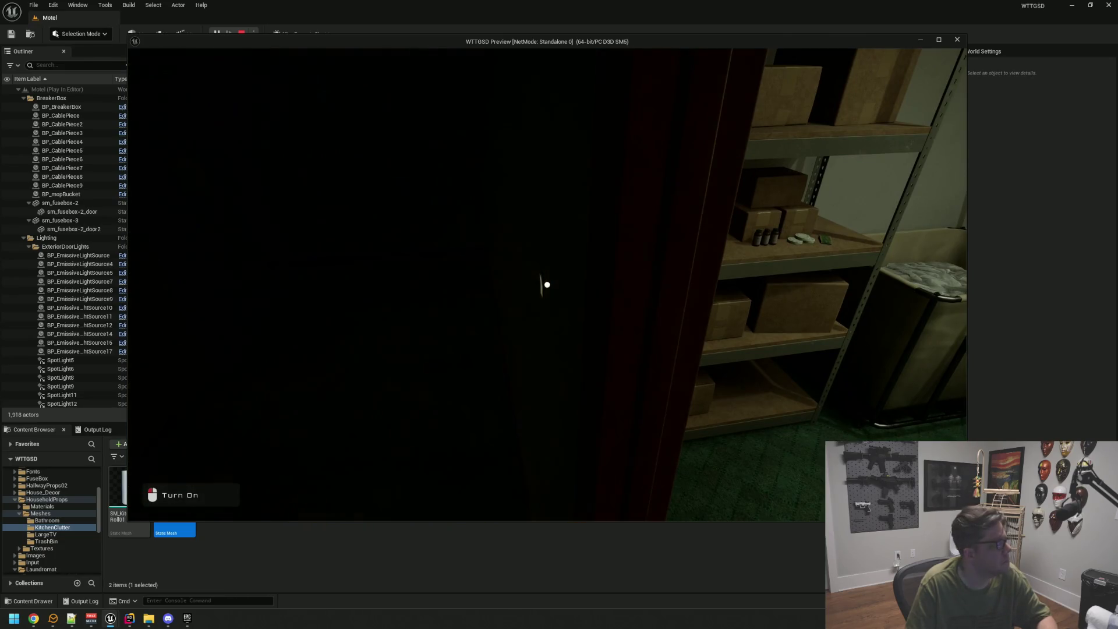
pyautogui.click(546, 285)
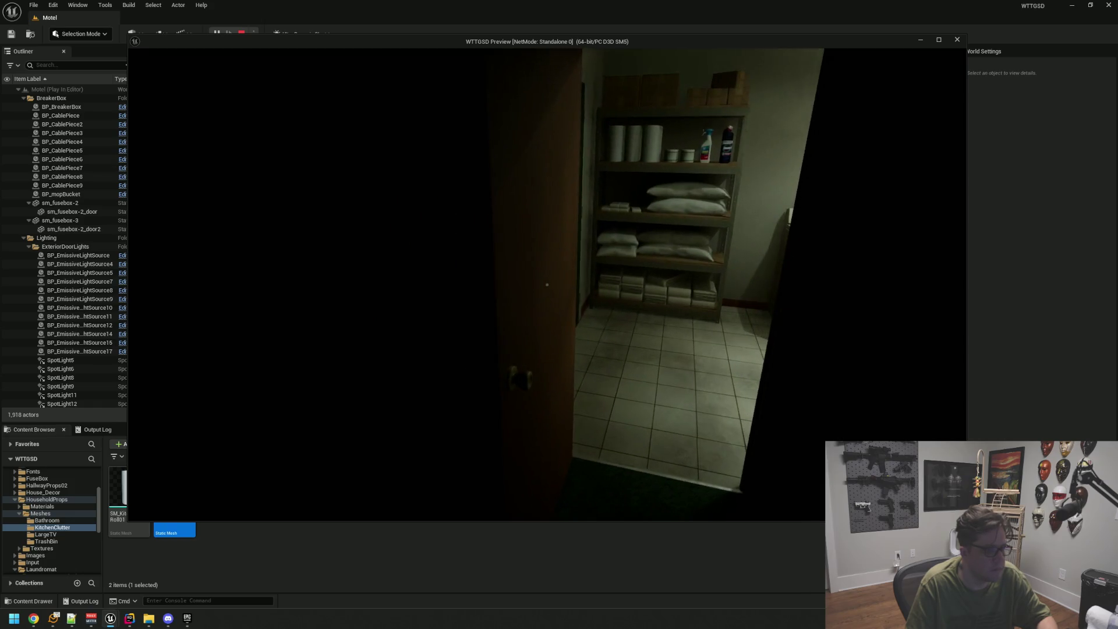
pyautogui.click(546, 285)
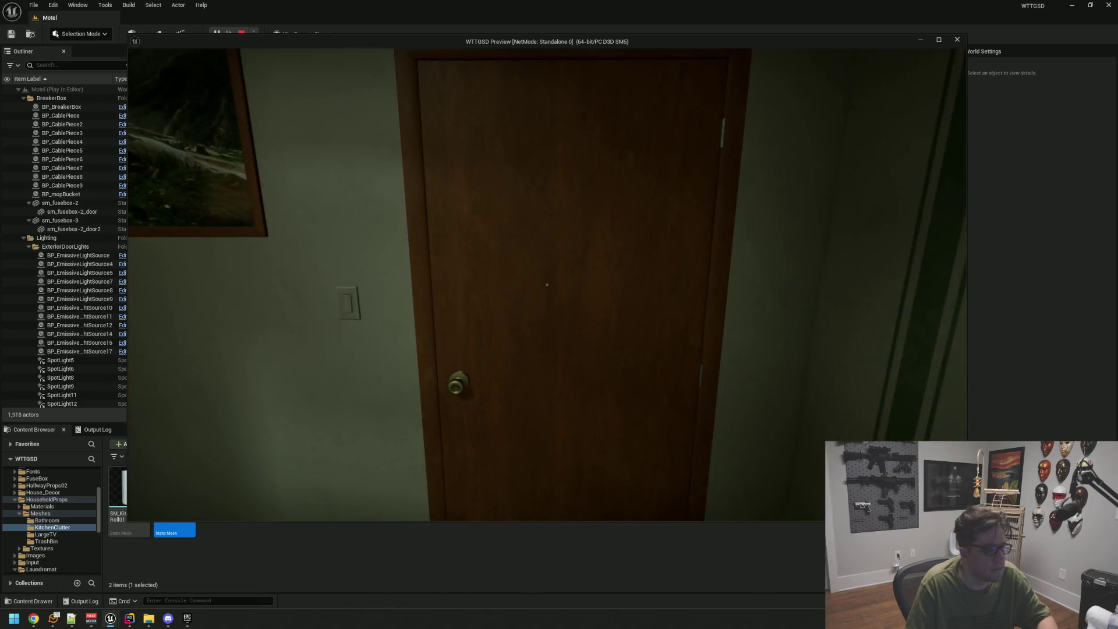
pyautogui.press('e')
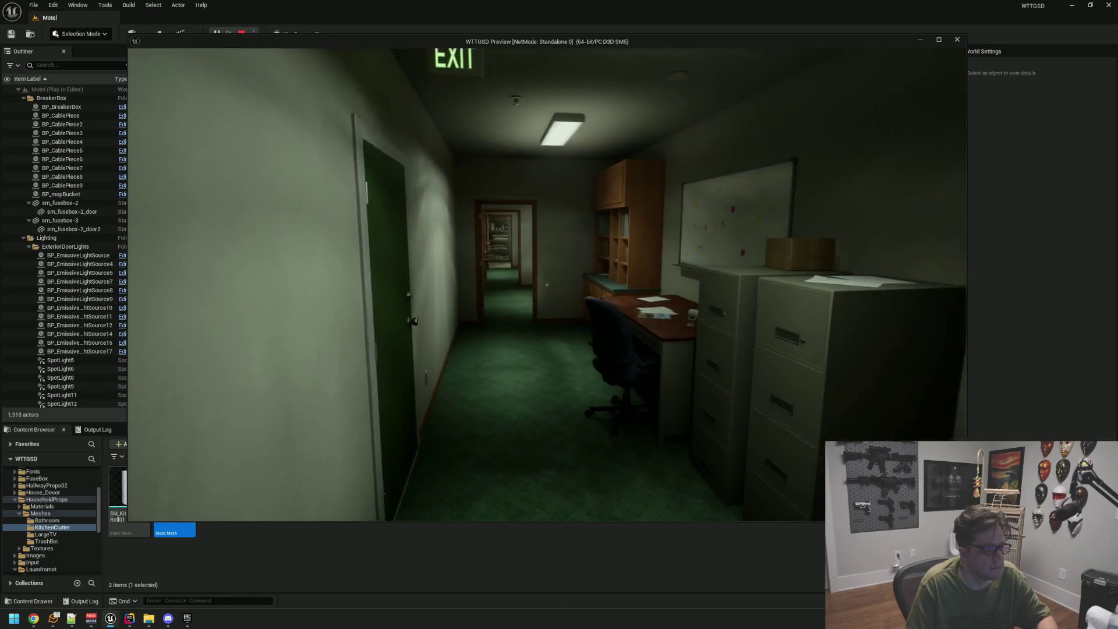
pyautogui.press('e')
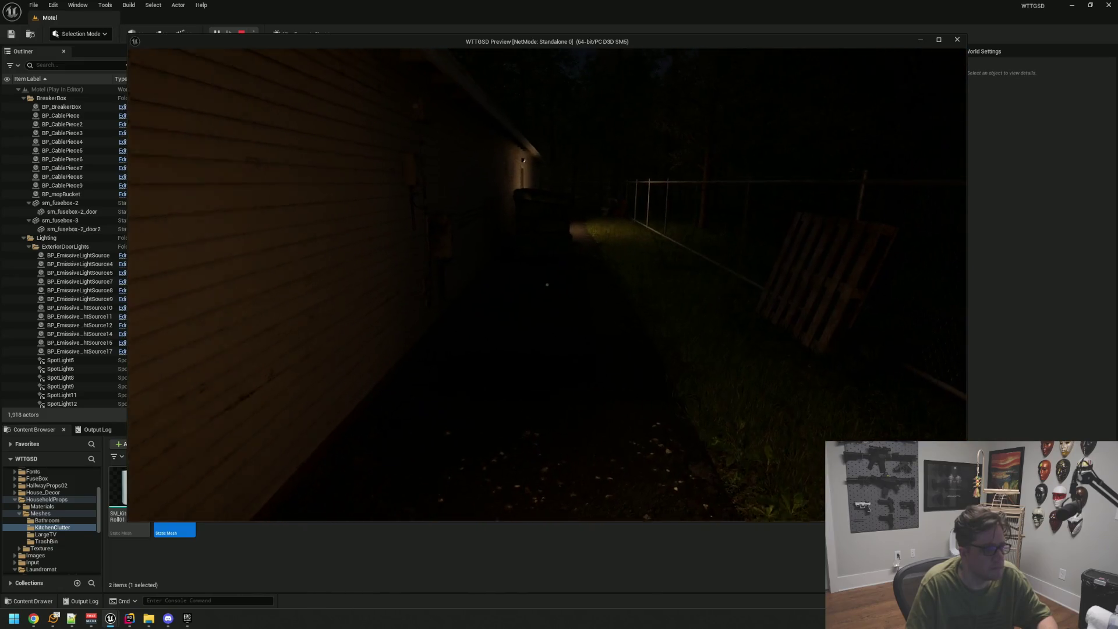
# Exit through the Employees Only door and walk past the dumpster down the road toward the bridge.
pyautogui.press('w')
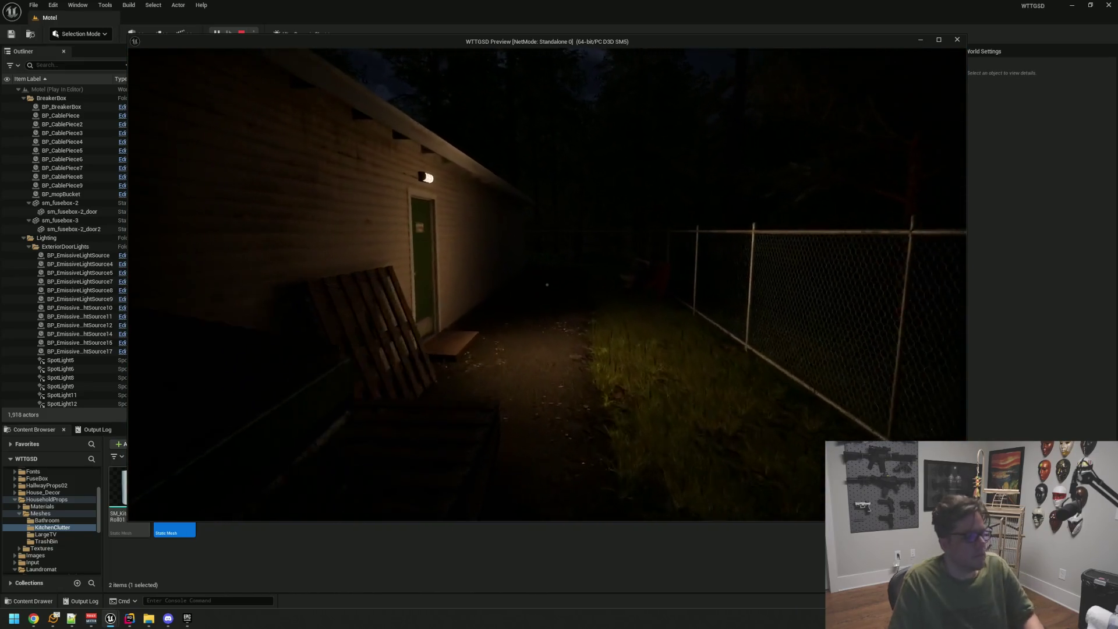
pyautogui.press('e')
pyautogui.press('w')
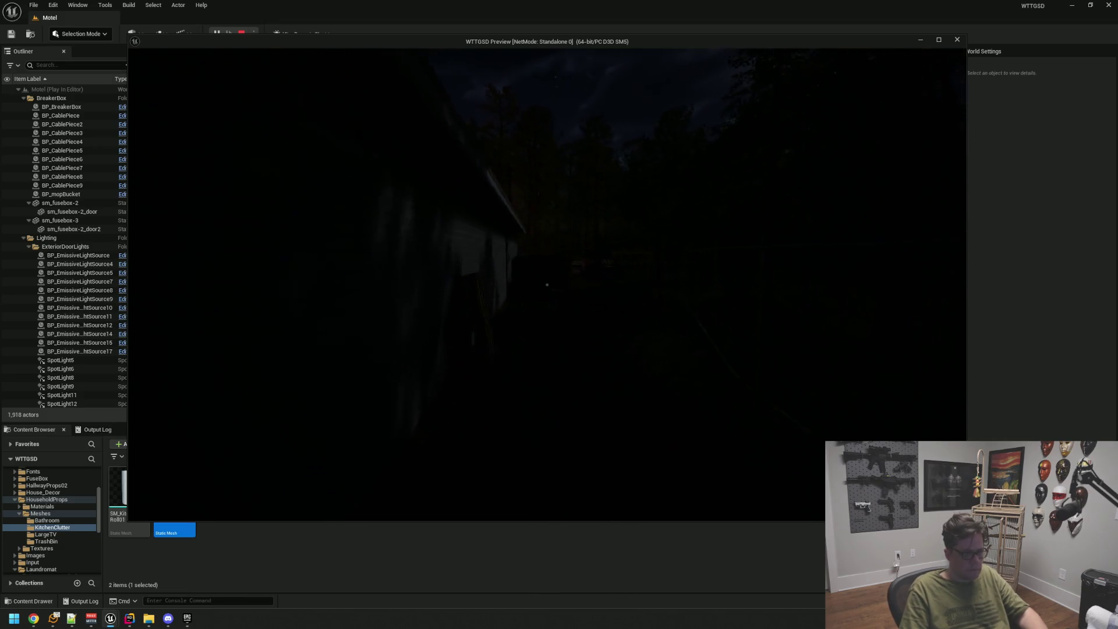
pyautogui.press('s')
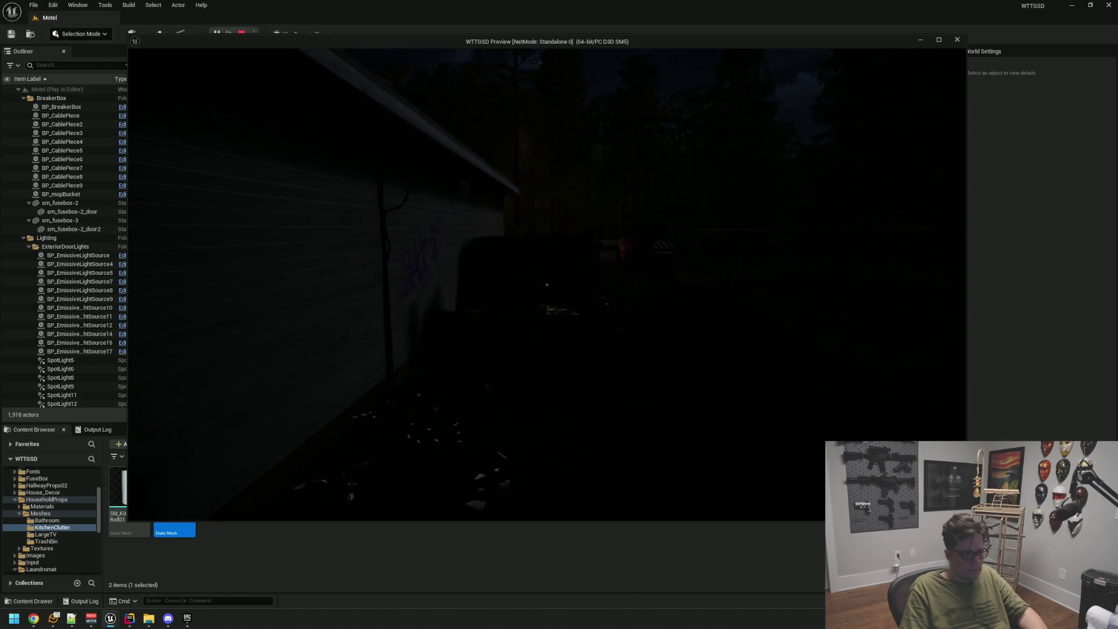
pyautogui.press('w')
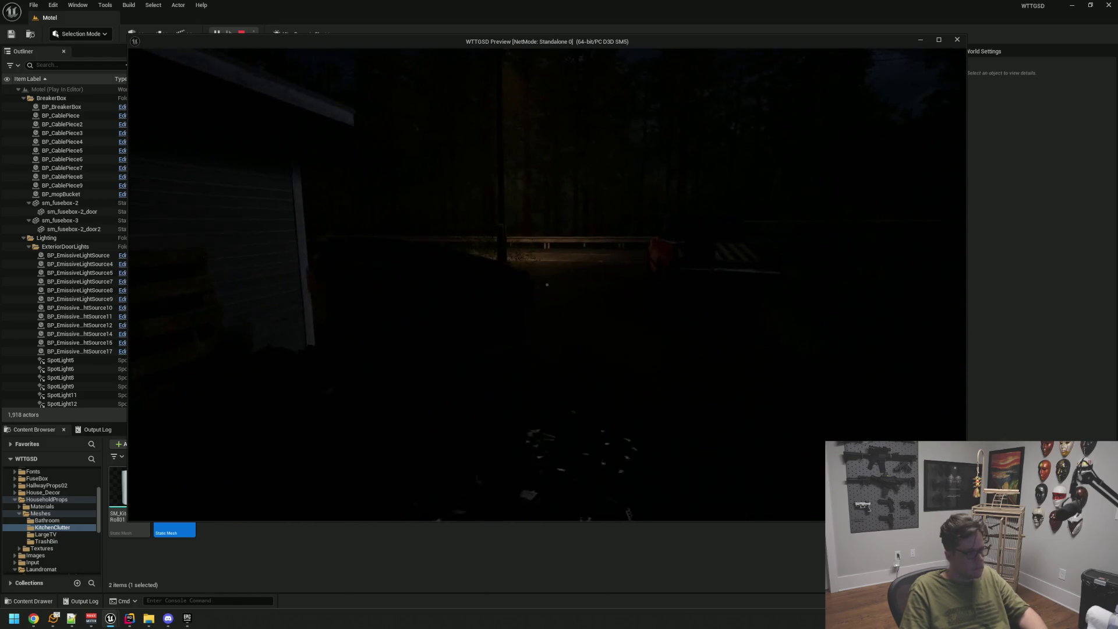
pyautogui.press('w')
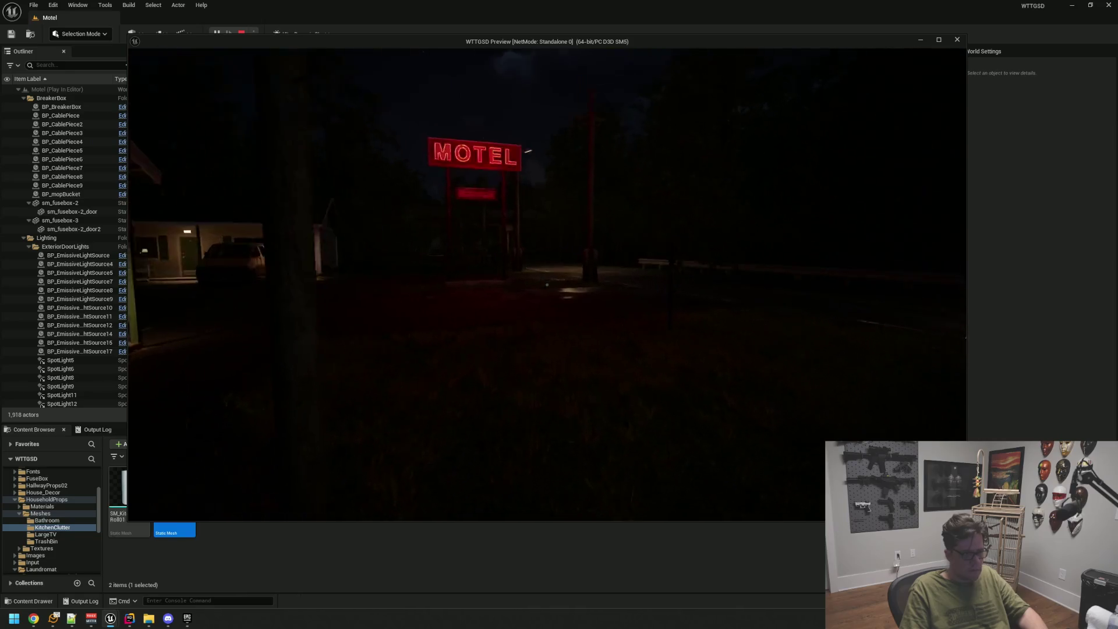
pyautogui.press('w')
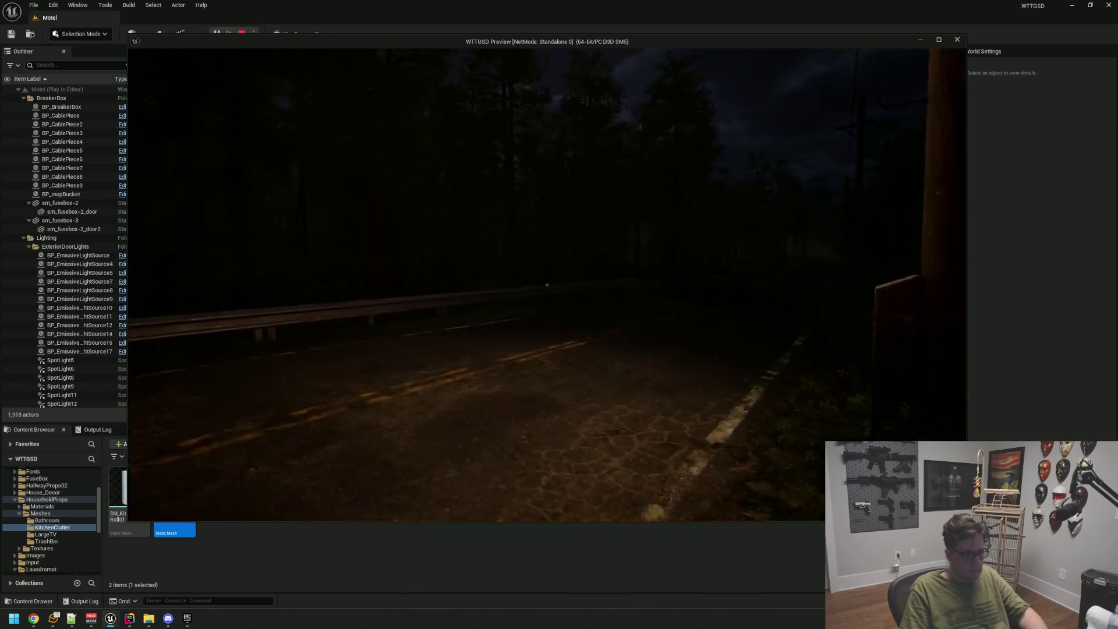
pyautogui.press('w')
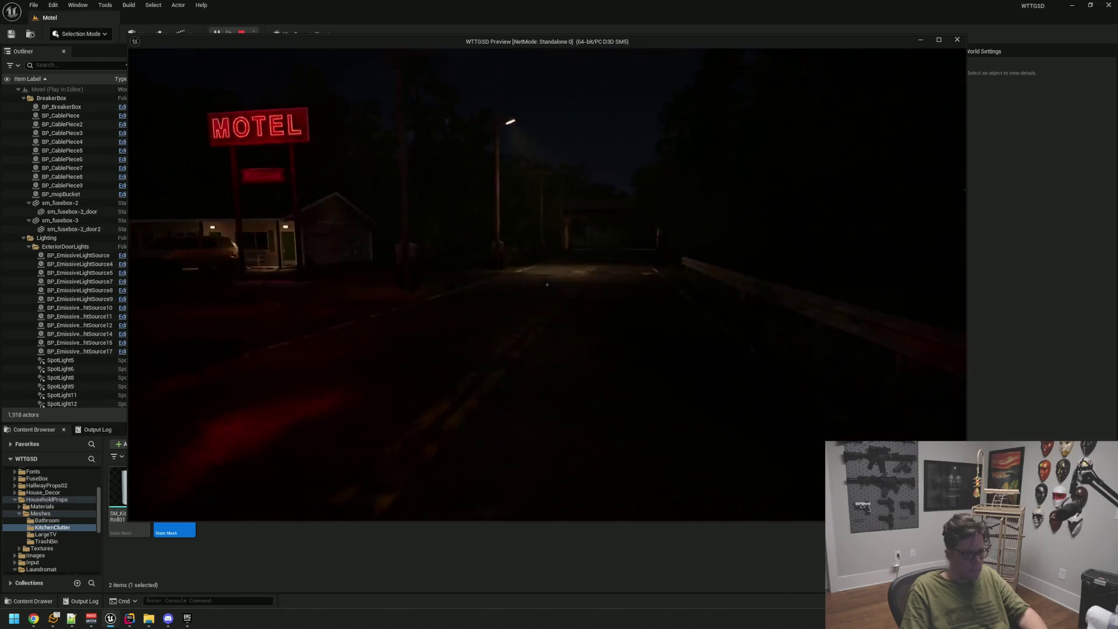
pyautogui.press('w')
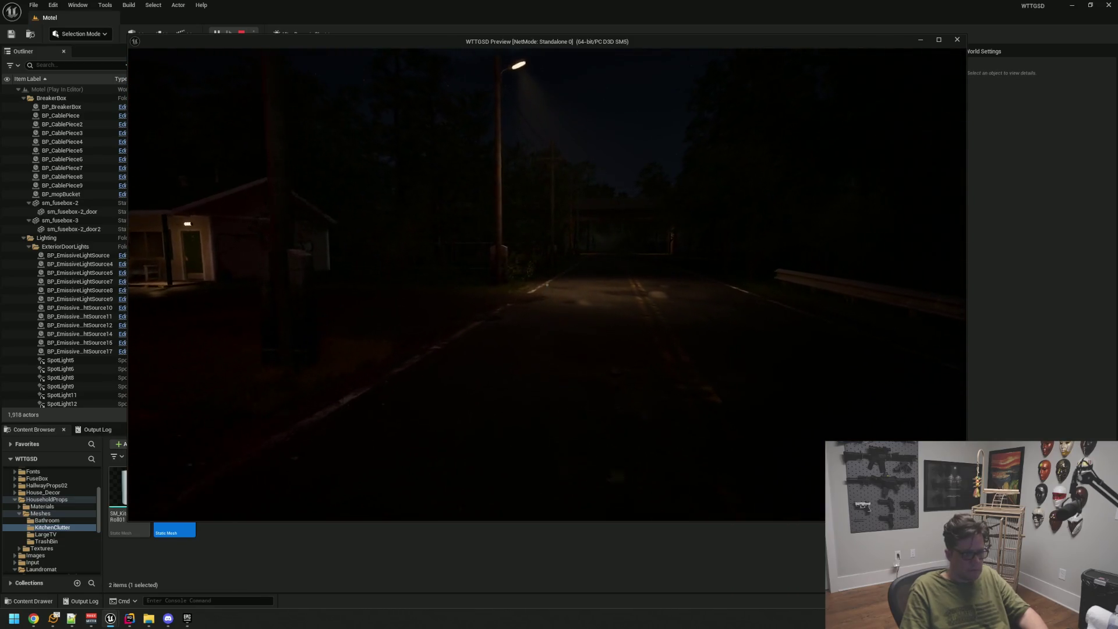
pyautogui.press('w')
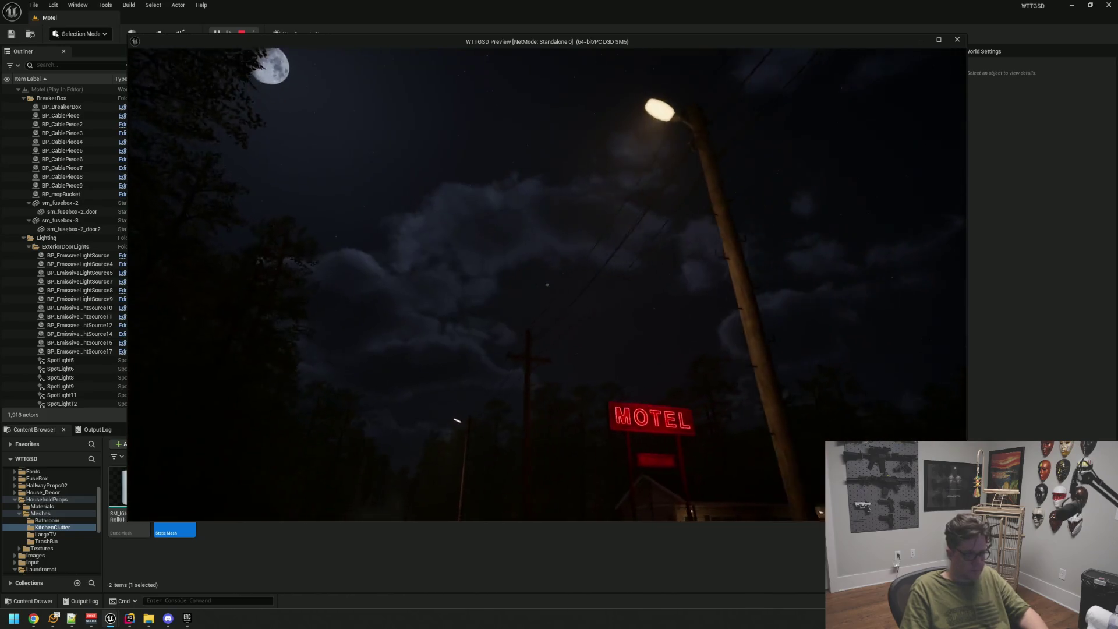
# Walk to room 11, enter it and switch off the bathroom and main lights.
pyautogui.press('w')
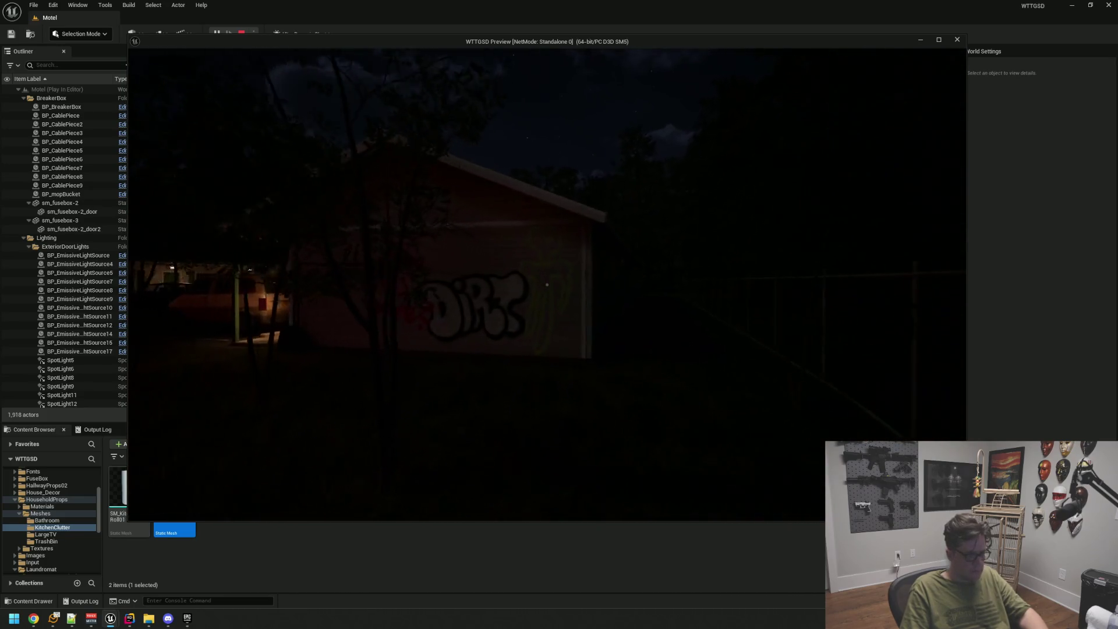
pyautogui.press('w')
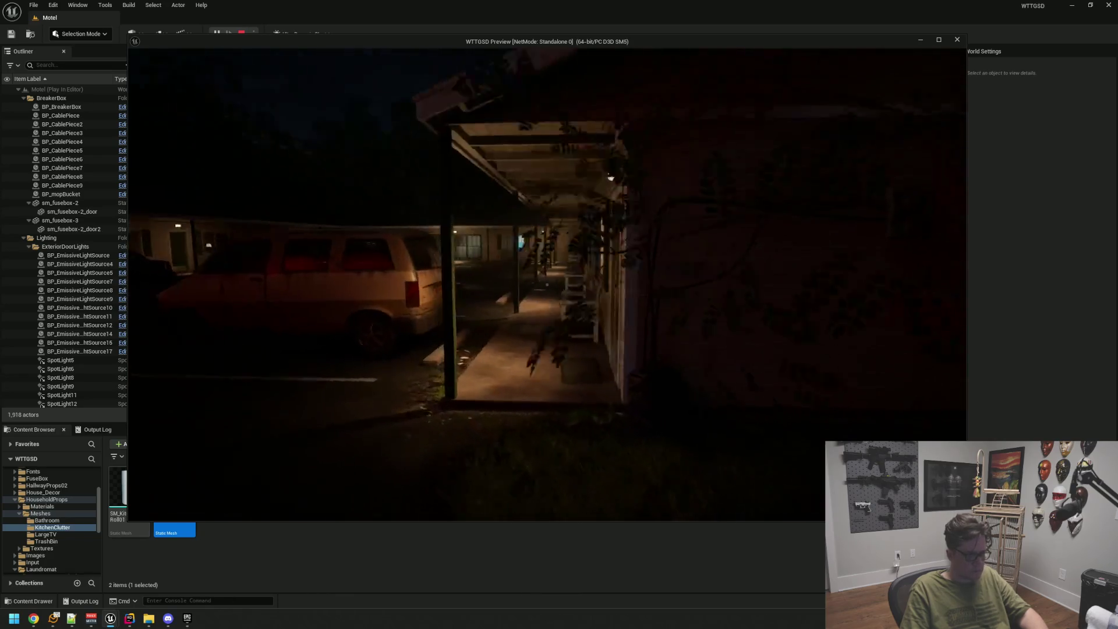
pyautogui.press('w')
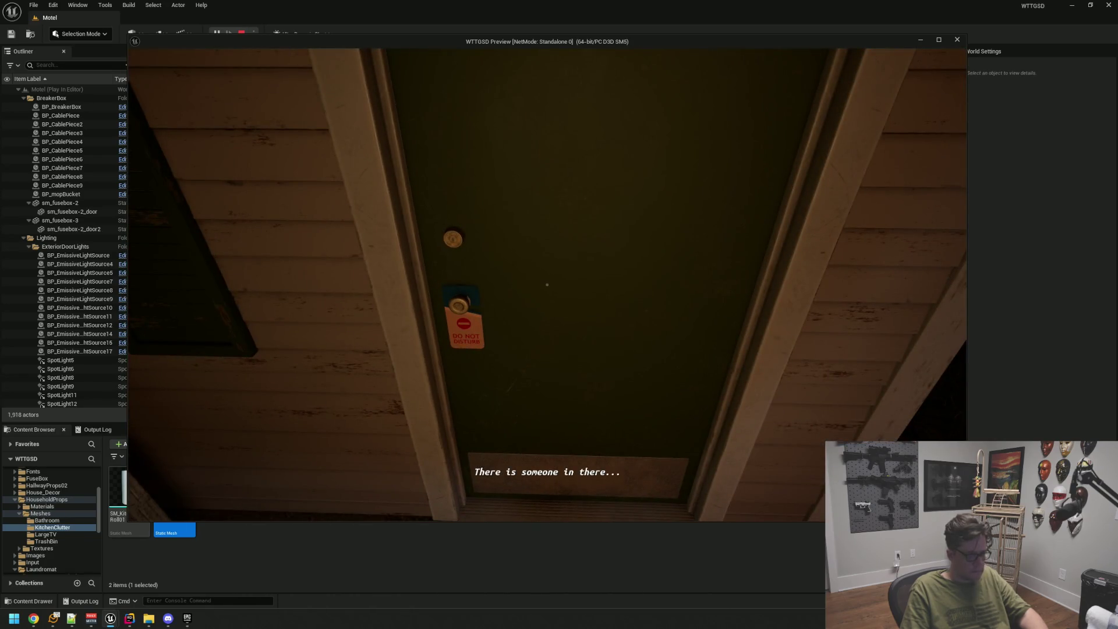
pyautogui.press('a')
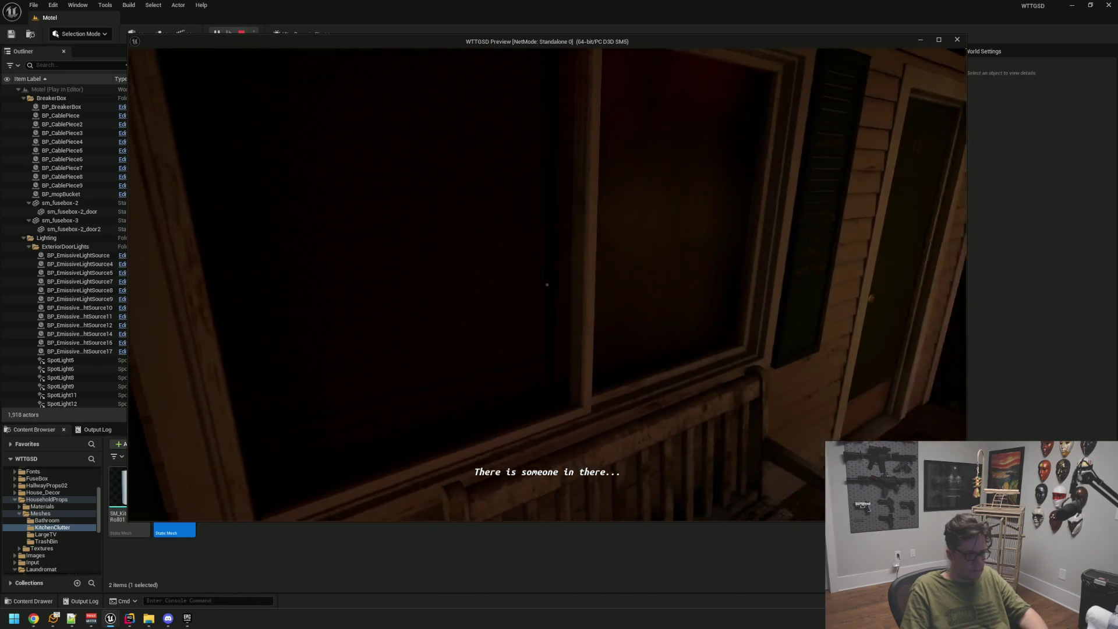
pyautogui.press('s')
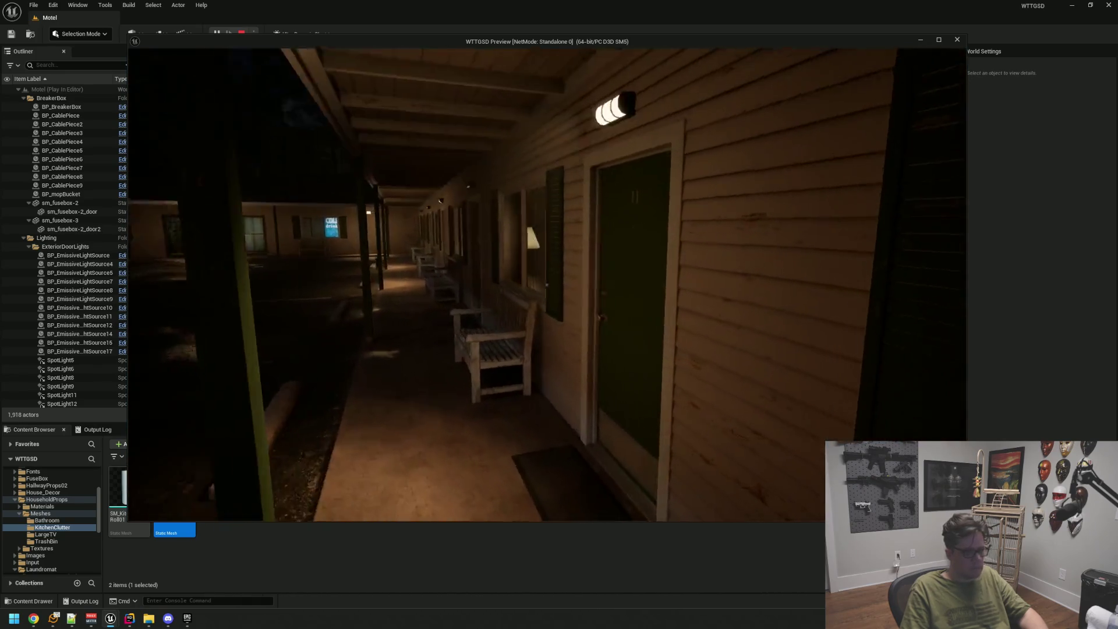
pyautogui.press('e')
pyautogui.press('w')
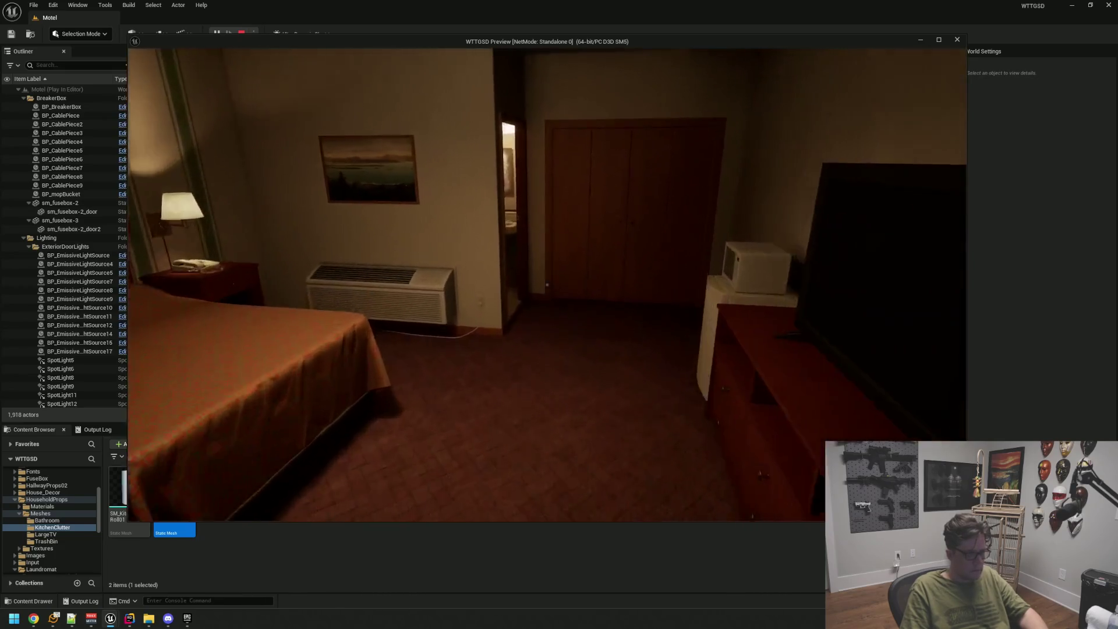
pyautogui.press('w')
pyautogui.click(547, 285)
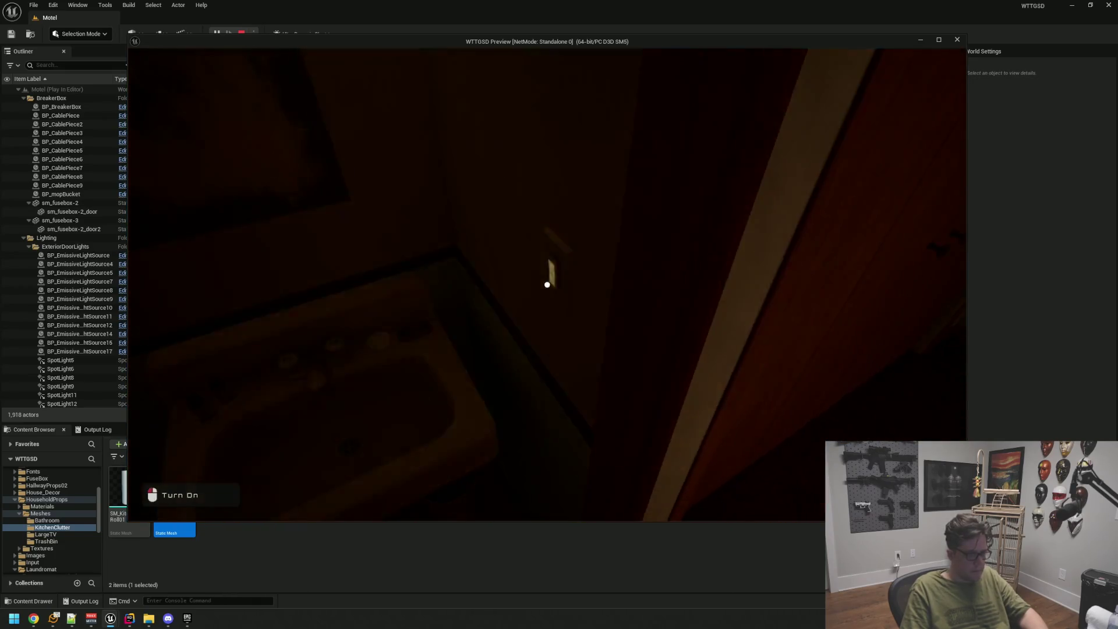
pyautogui.press('w')
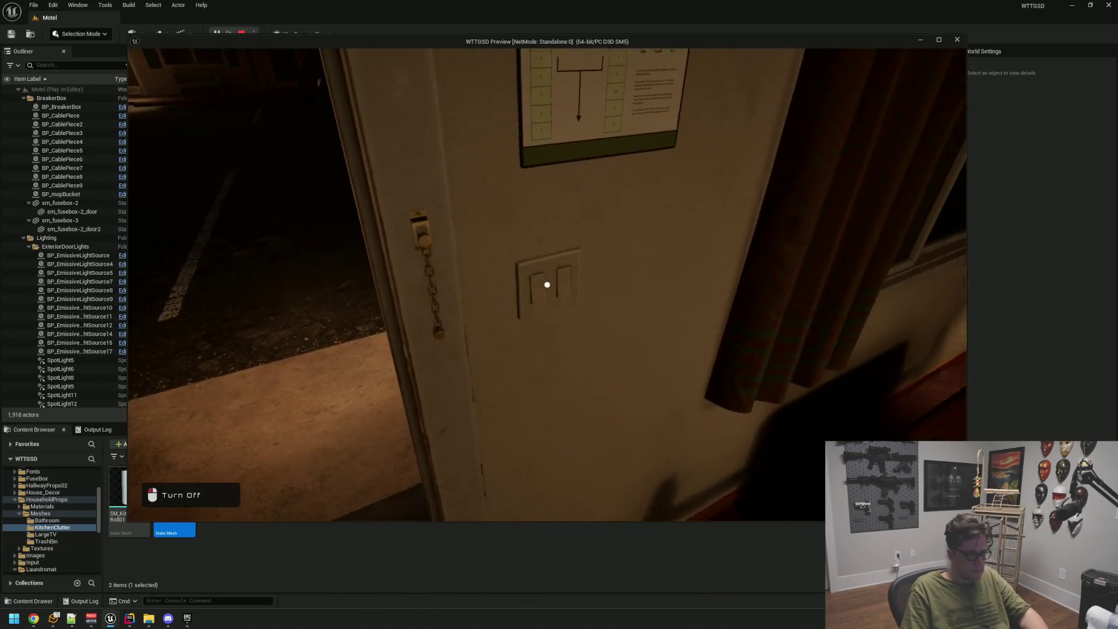
pyautogui.click(547, 284)
pyautogui.press('w')
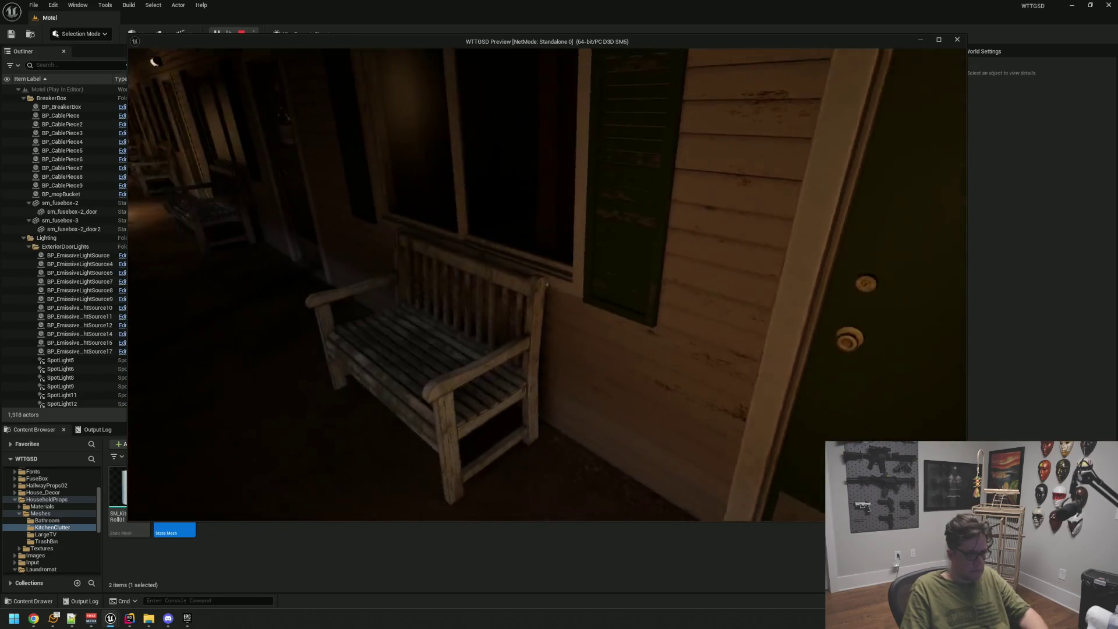
# Enter the green-door room and turn off its bathroom and room lights.
pyautogui.press('w')
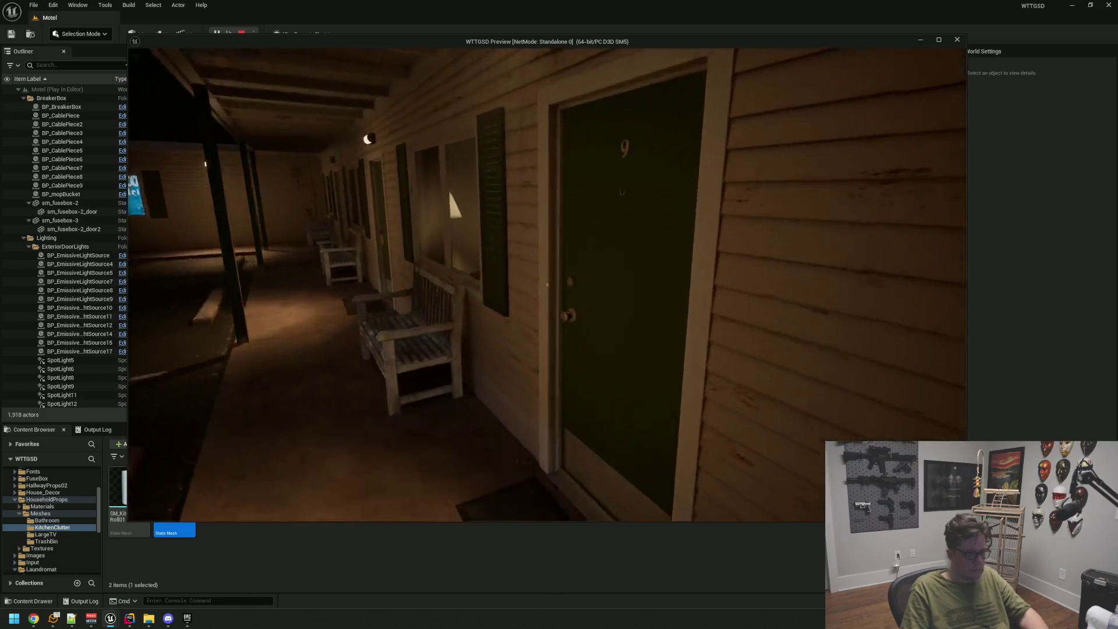
pyautogui.click(547, 285)
pyautogui.press('w')
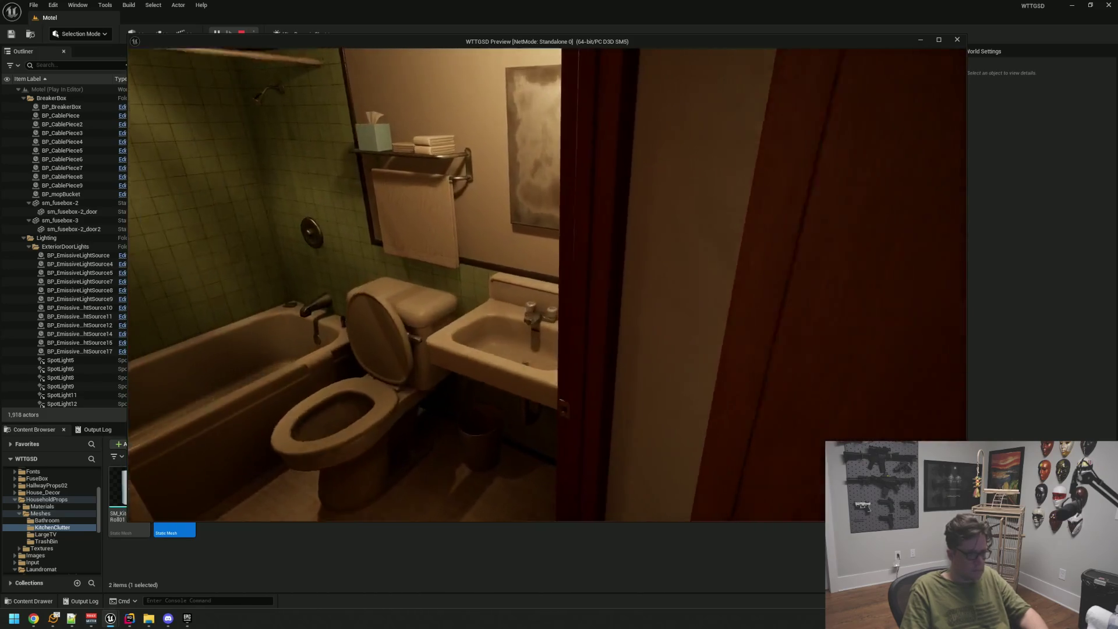
pyautogui.click(546, 285)
pyautogui.press('w')
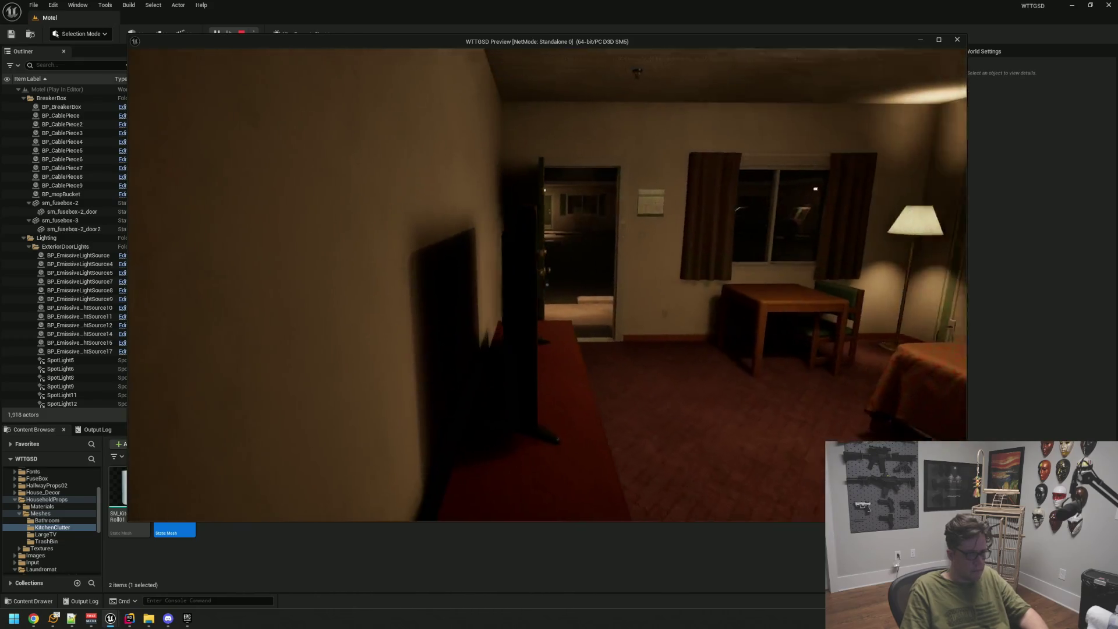
pyautogui.press('w')
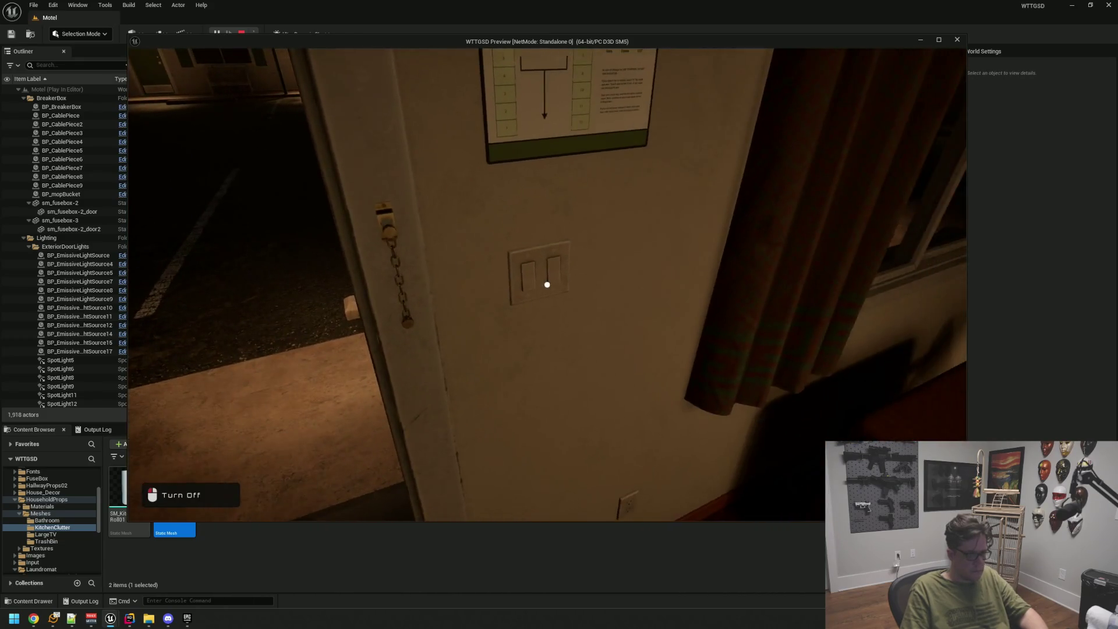
pyautogui.click(546, 285)
# Walk from the porch through the lobby and back rooms to the Employees Only door and bathroom.
pyautogui.press('w')
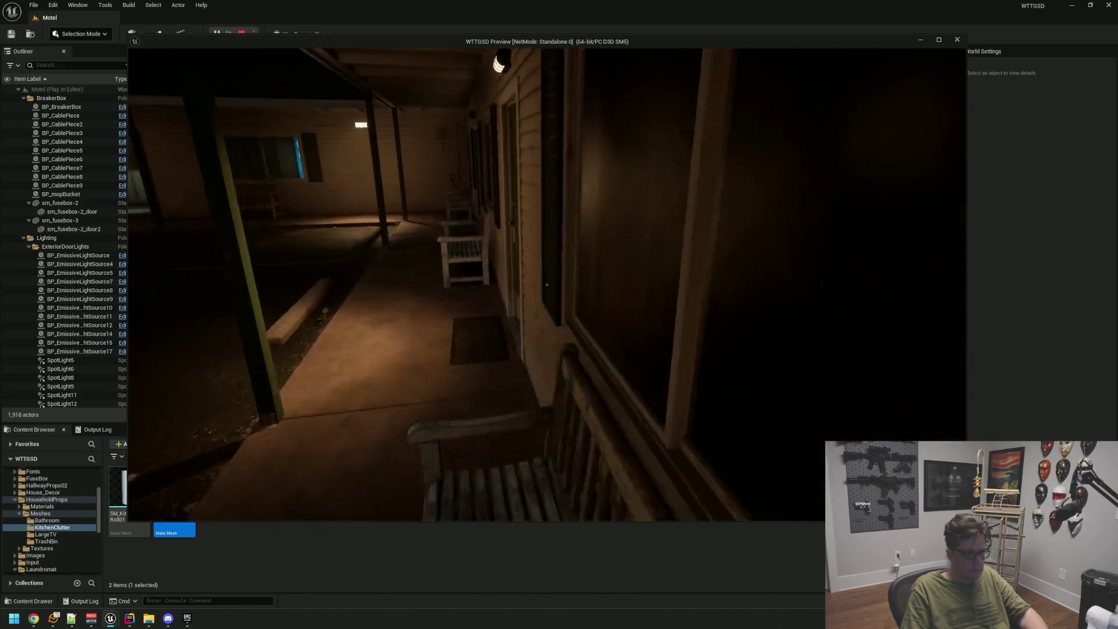
pyautogui.press('w')
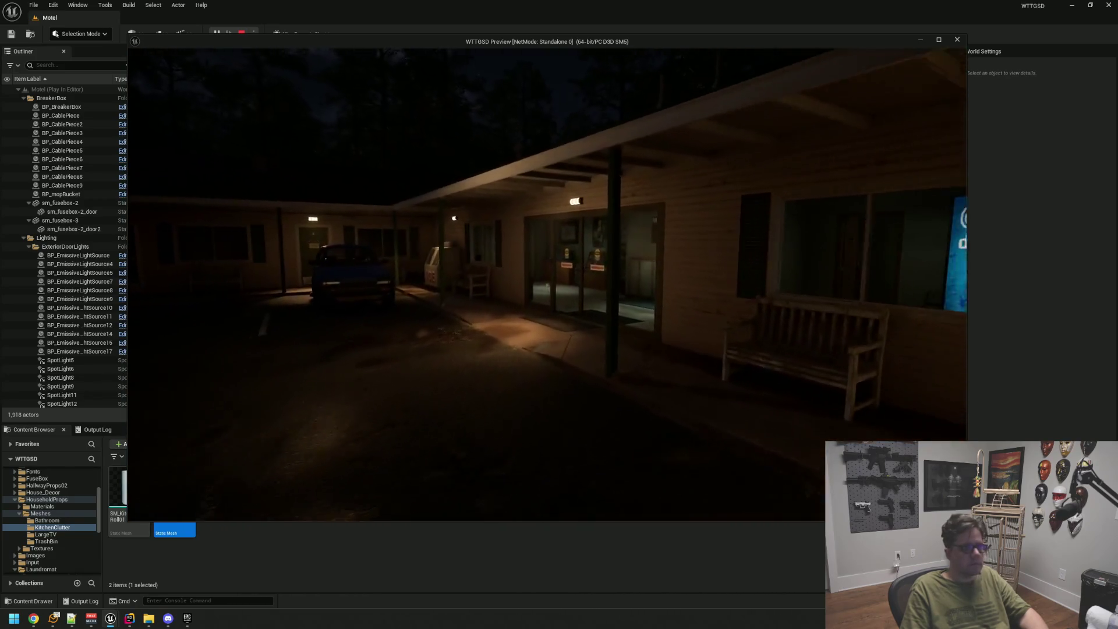
pyautogui.press('w')
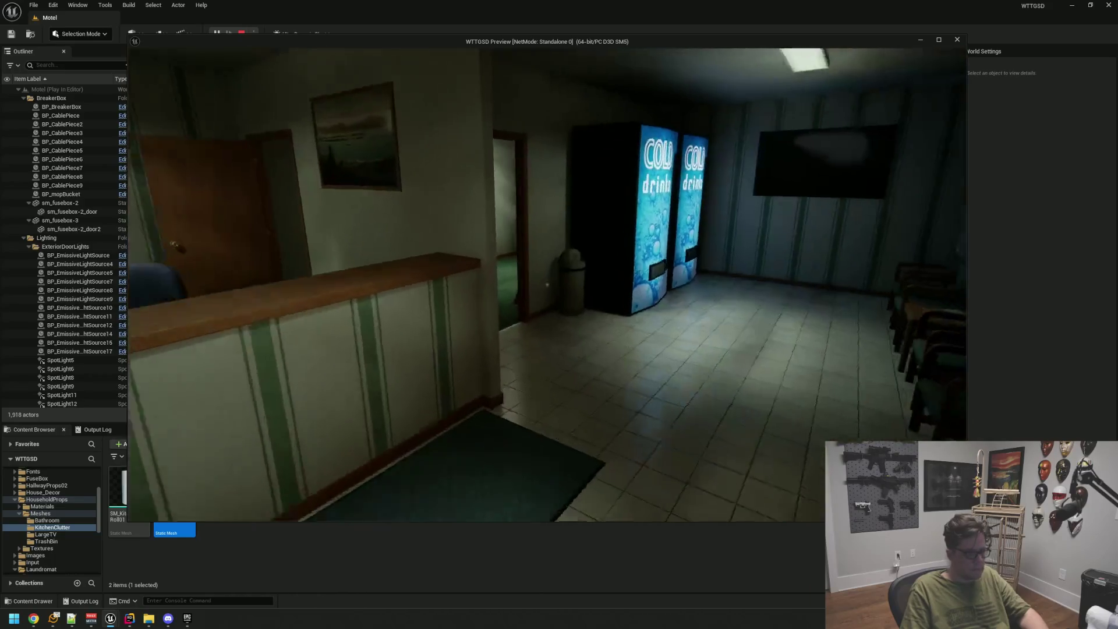
pyautogui.press('w')
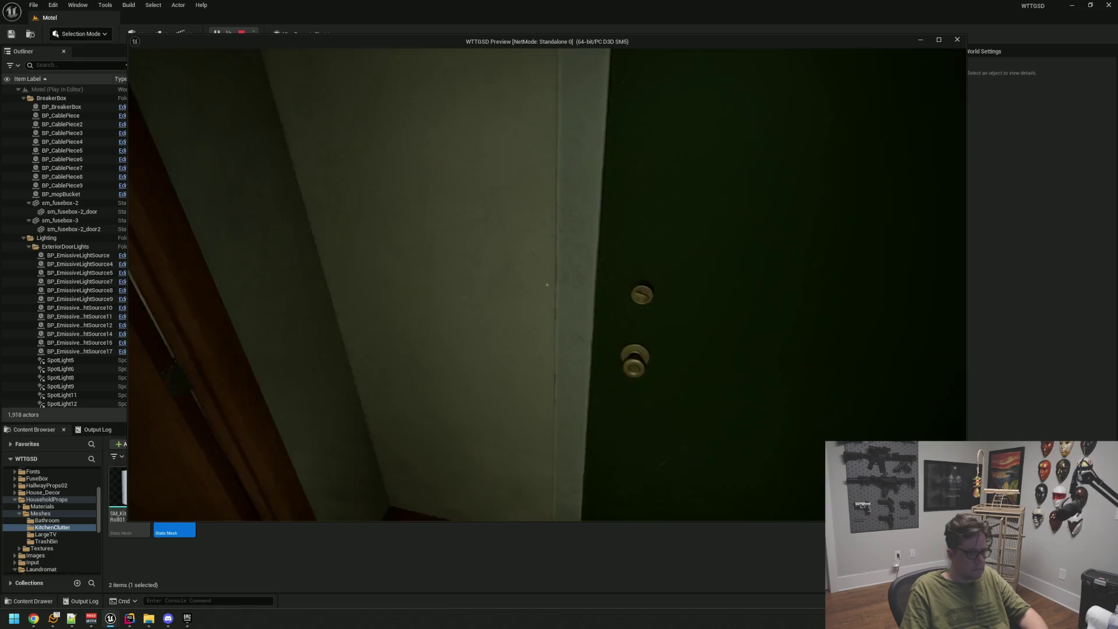
pyautogui.moveTo(546, 285)
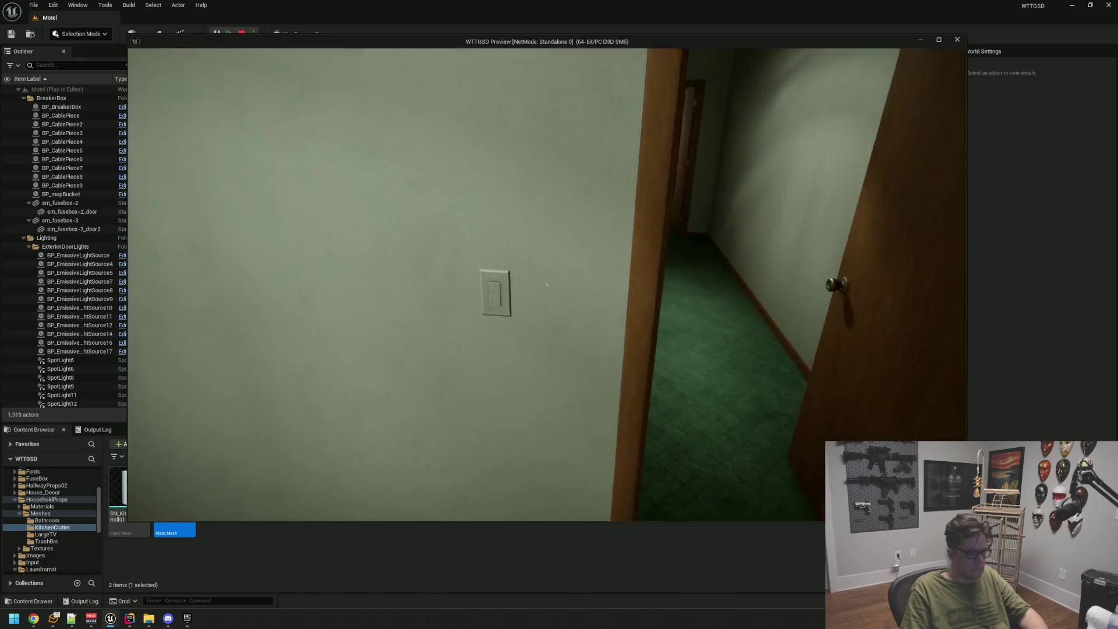
pyautogui.press('w')
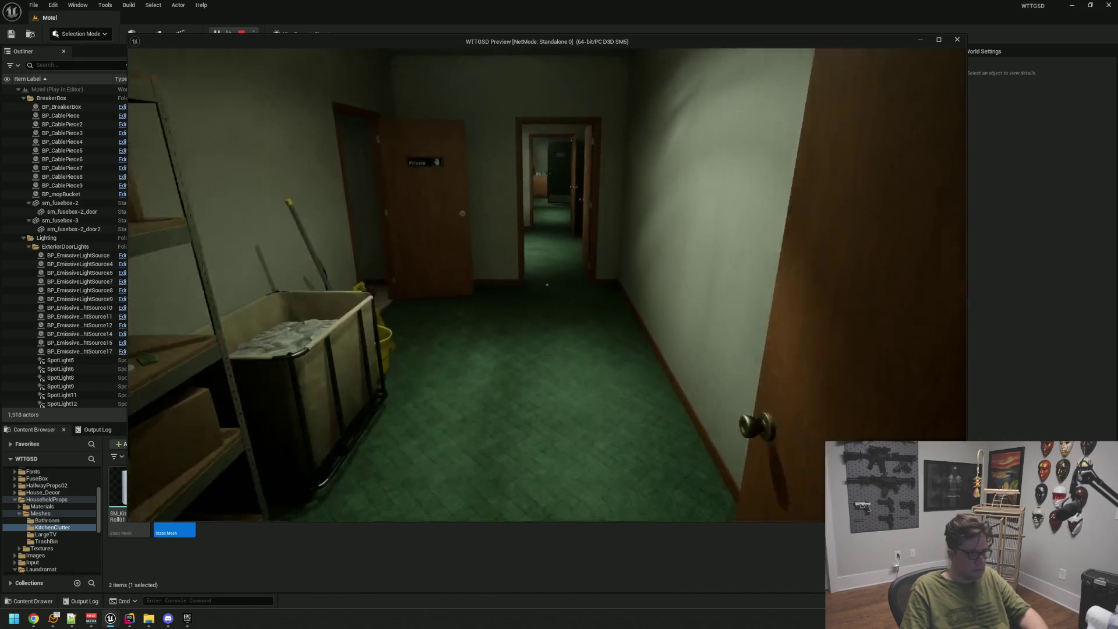
pyautogui.press('w')
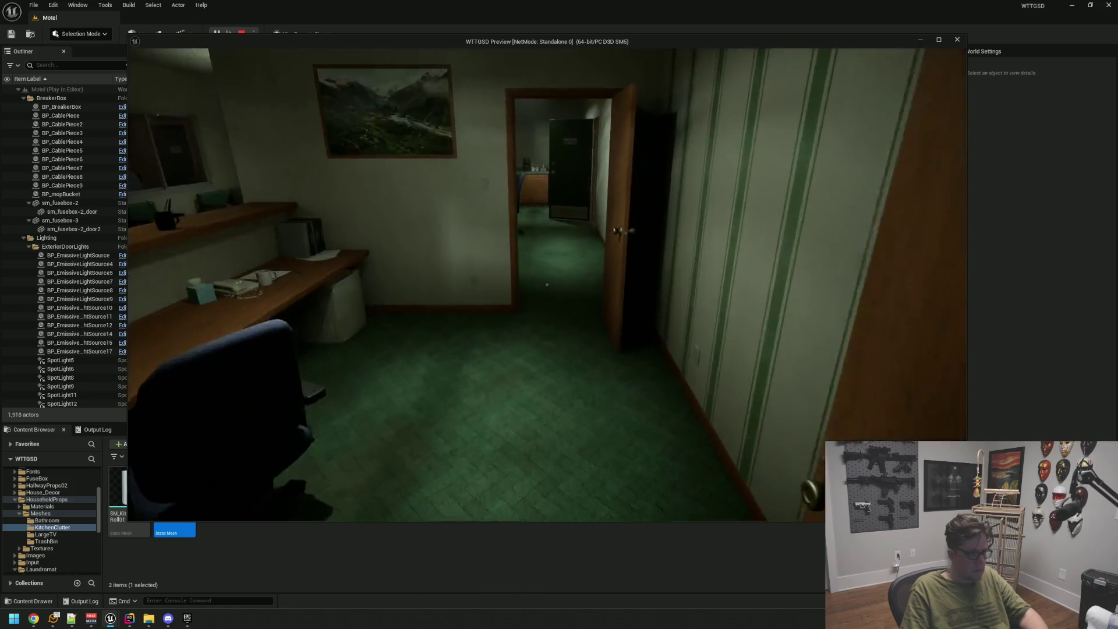
pyautogui.press('w')
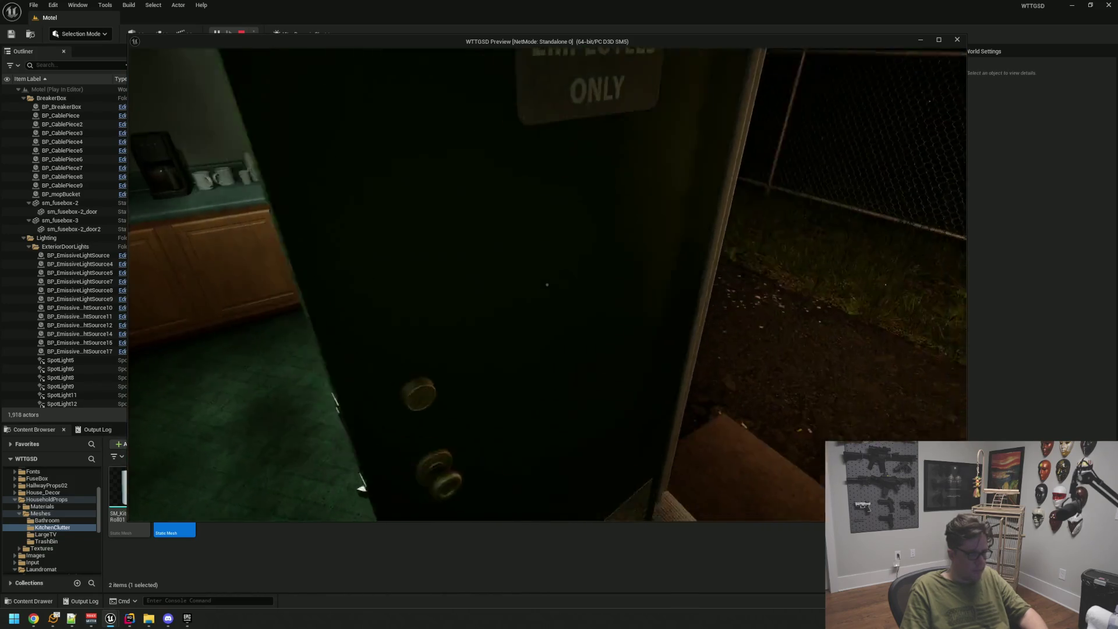
pyautogui.press('w')
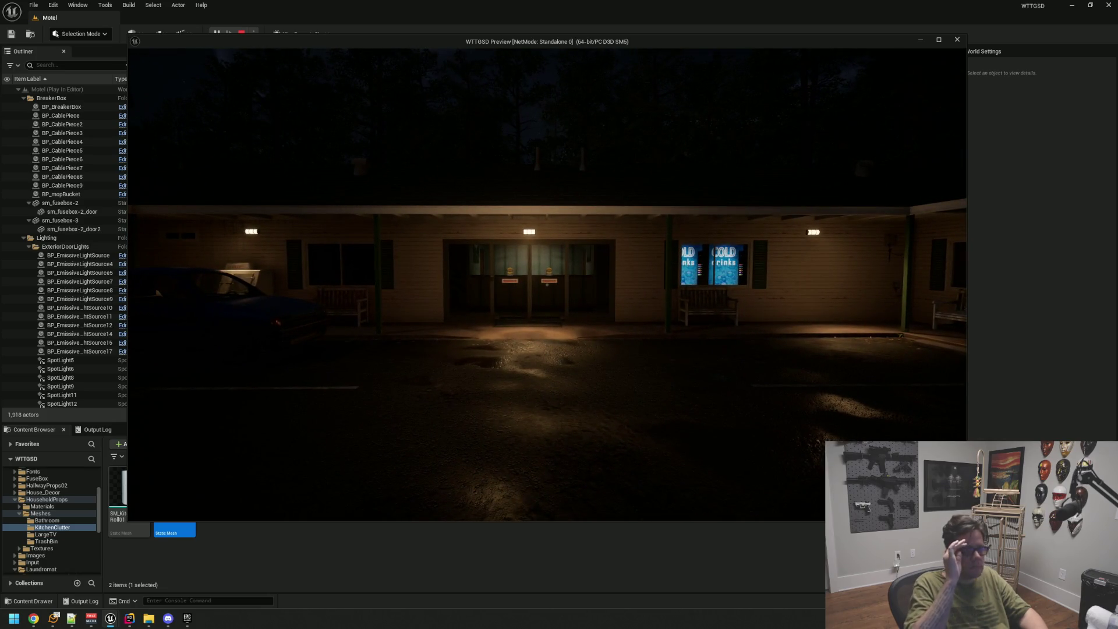
# Walk through the motel's double doors into the dark lobby, past the COLD drinks machines and counter.
pyautogui.press('w')
pyautogui.press('w')
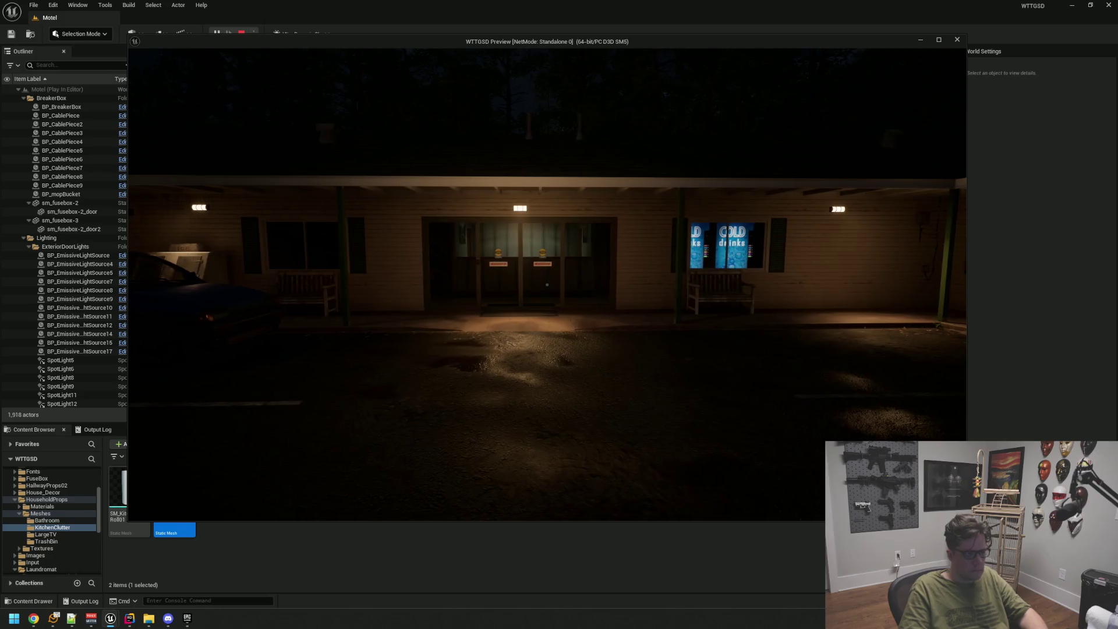
pyautogui.press('w')
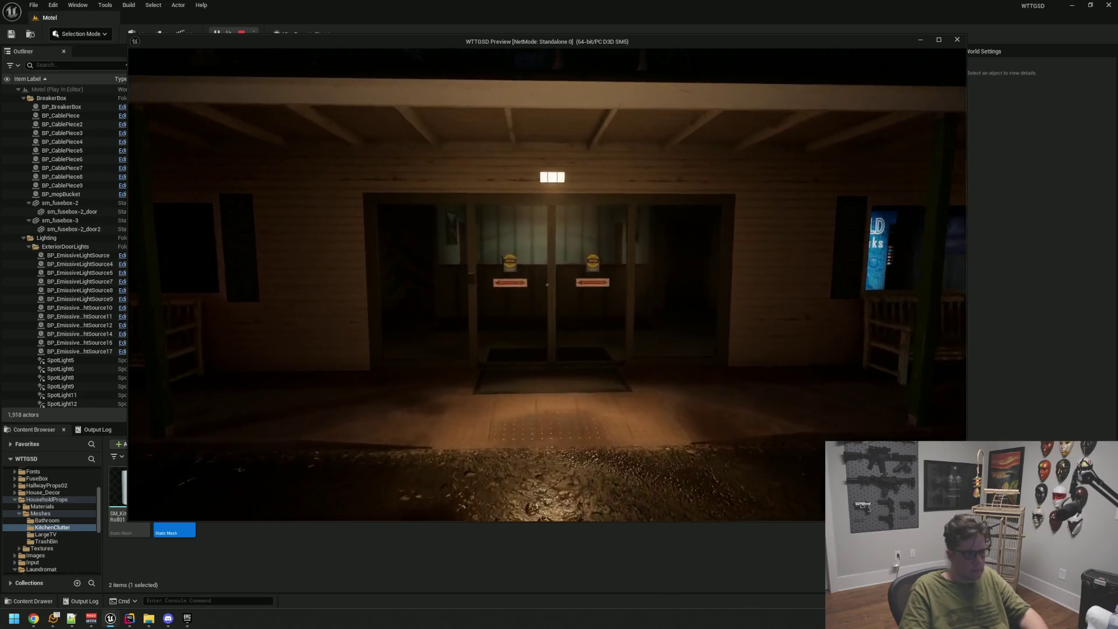
pyautogui.press('w')
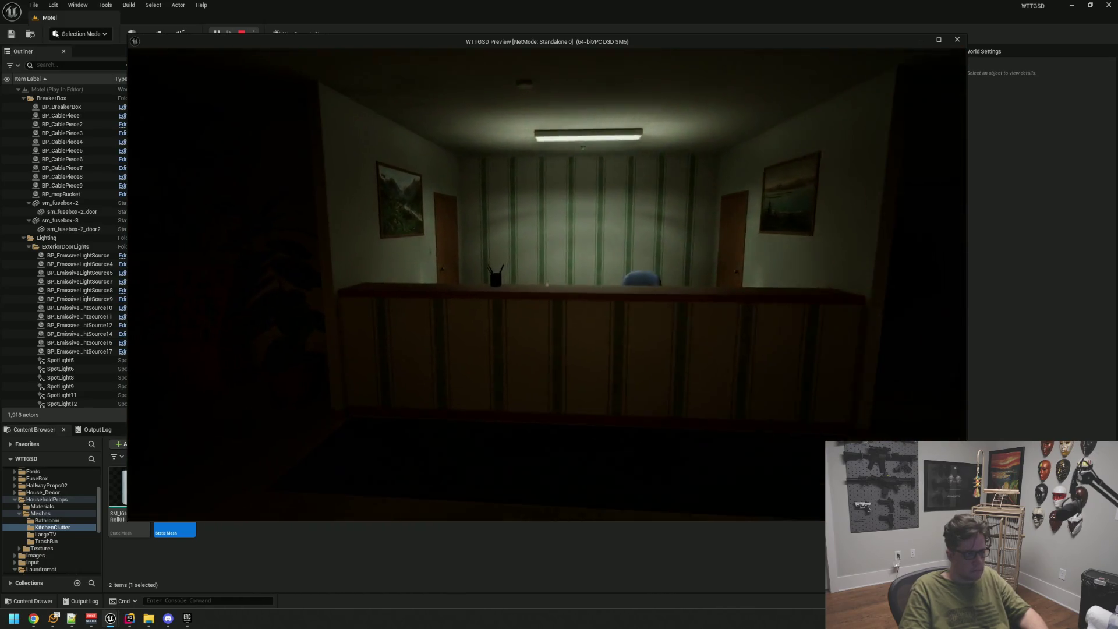
pyautogui.press('w')
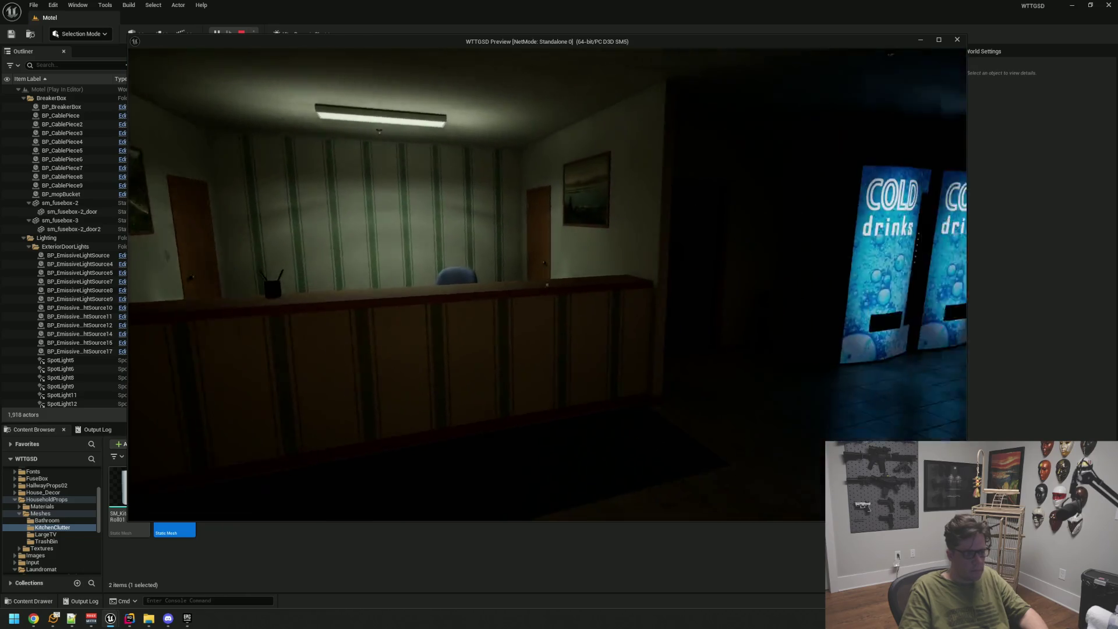
pyautogui.press('w')
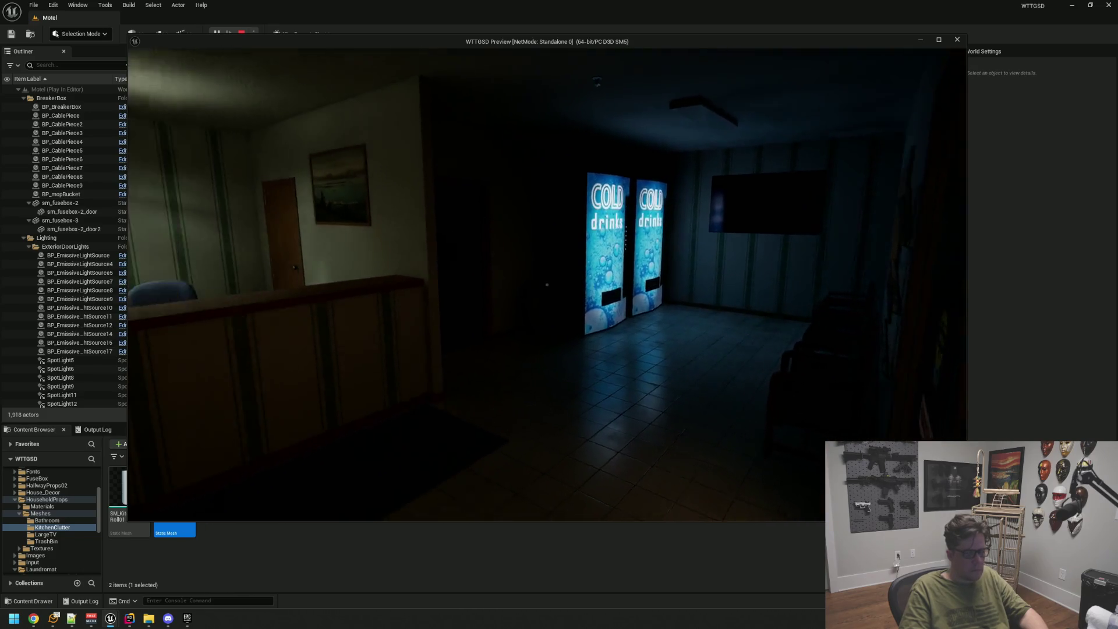
pyautogui.press('w')
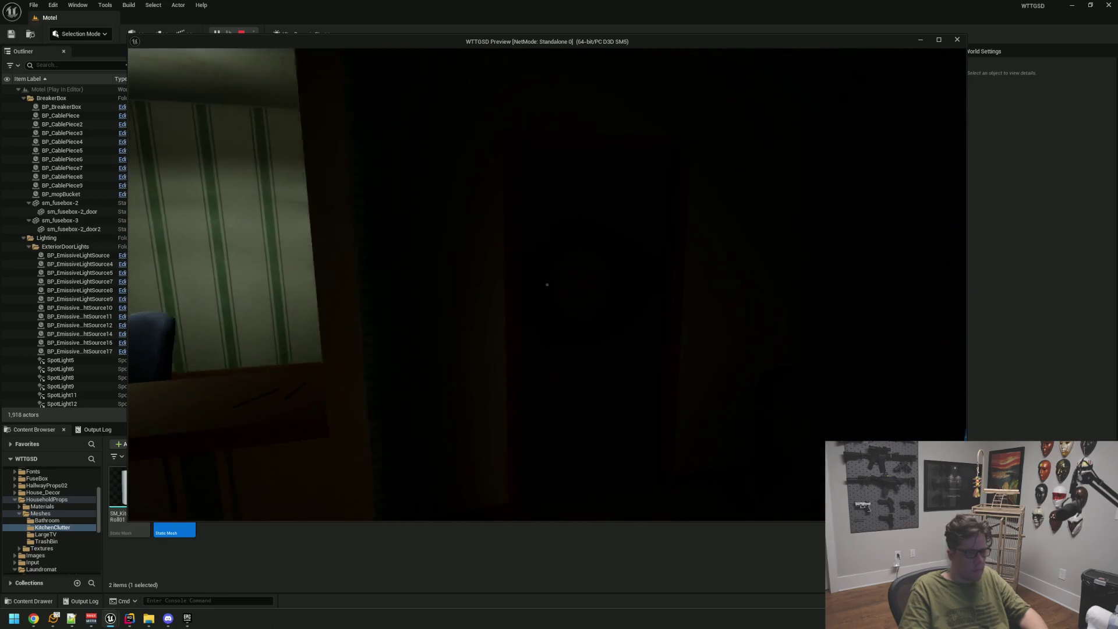
# Walk out to the parking lot and along the road to the MOTEL sign, then stop the play-test.
pyautogui.press('w')
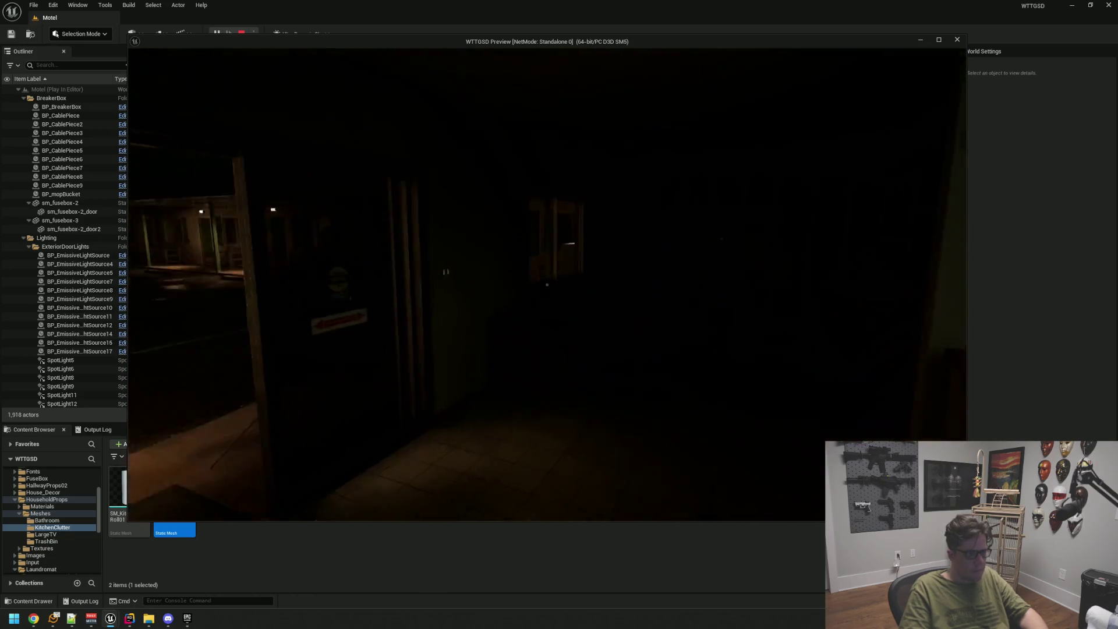
pyautogui.press('w')
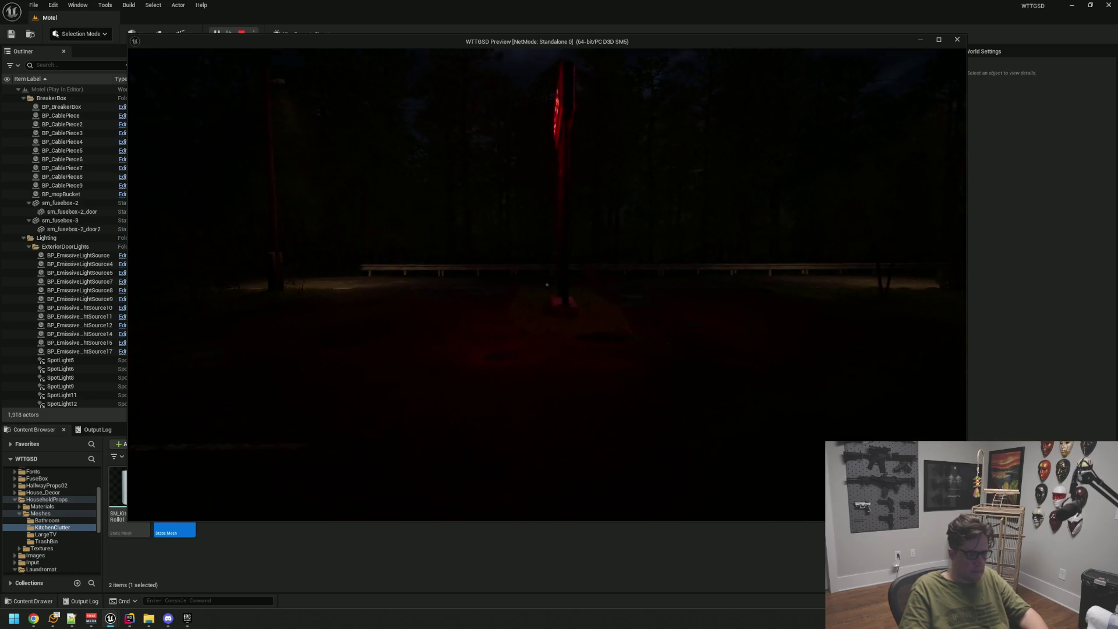
pyautogui.press('w')
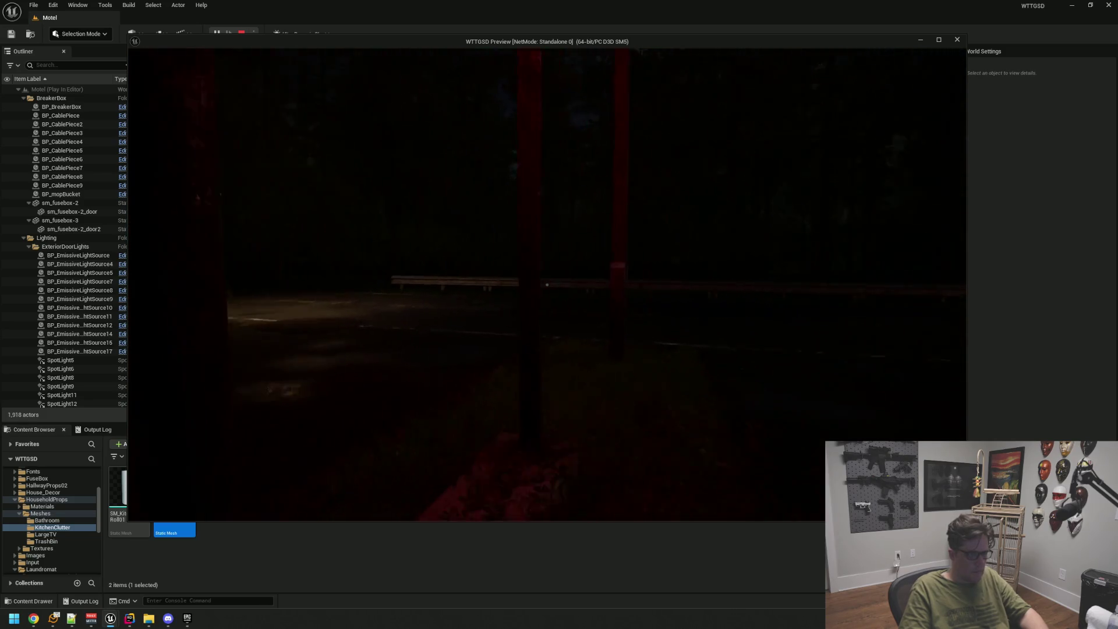
pyautogui.press('w')
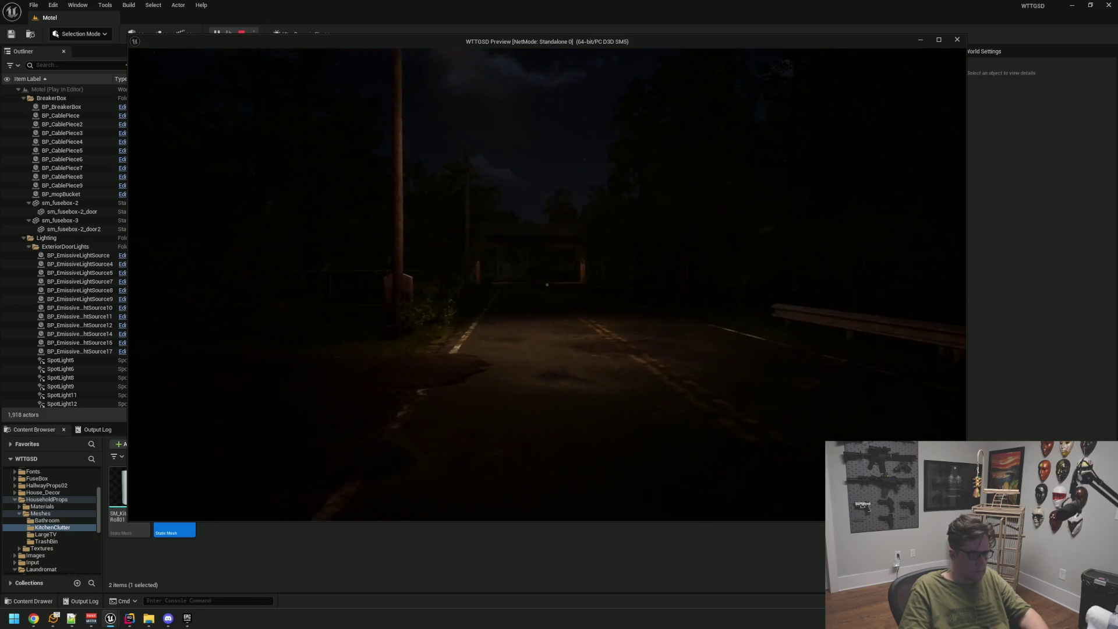
pyautogui.press('w')
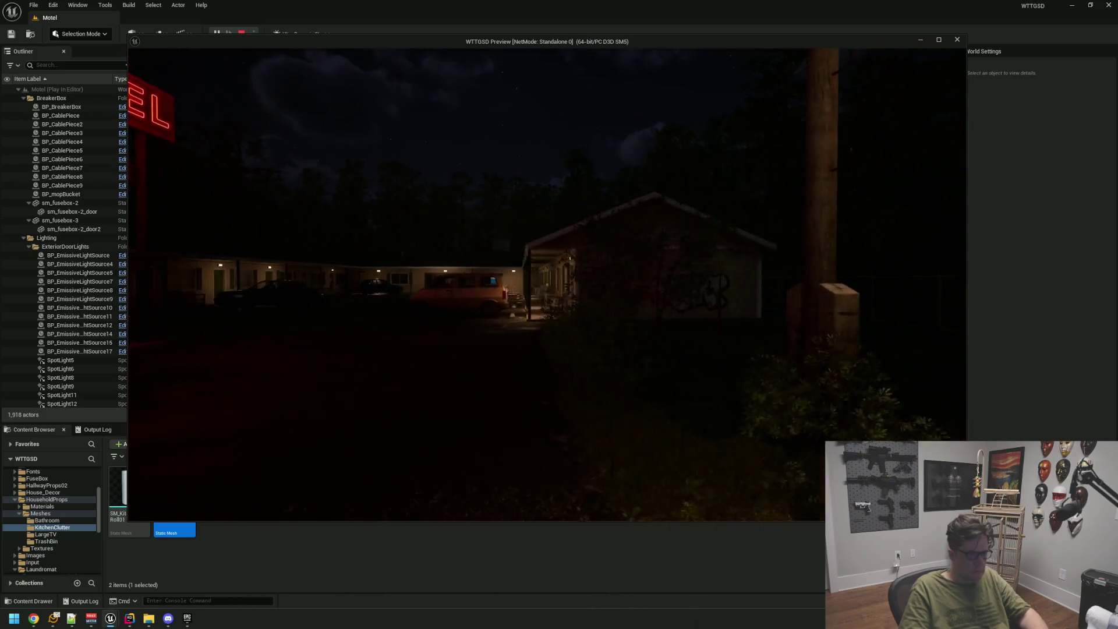
pyautogui.press('w')
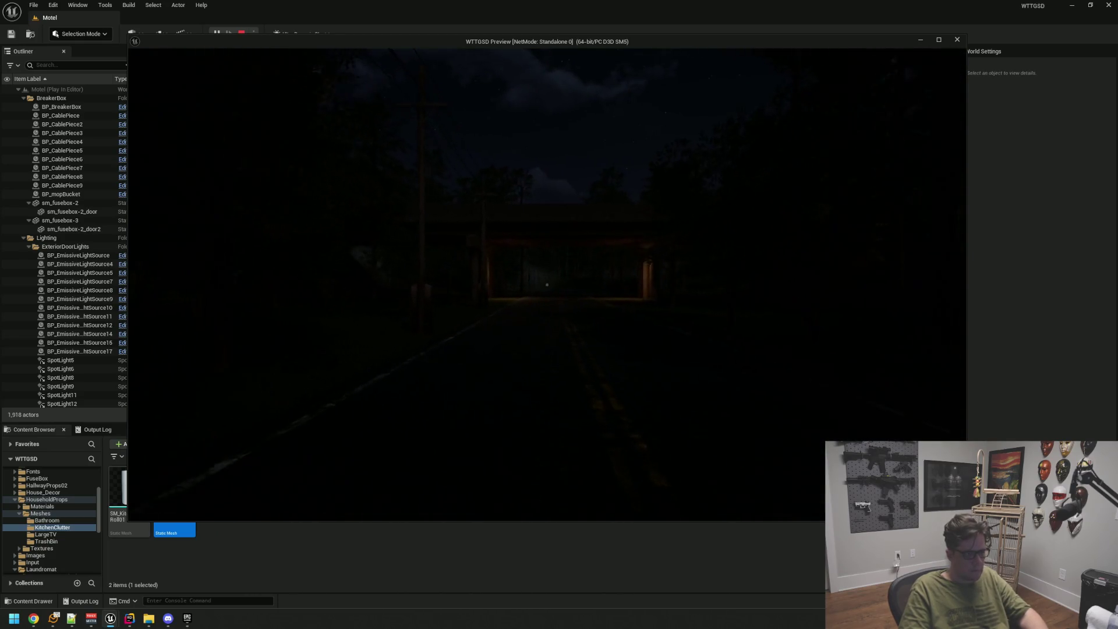
pyautogui.press('Escape')
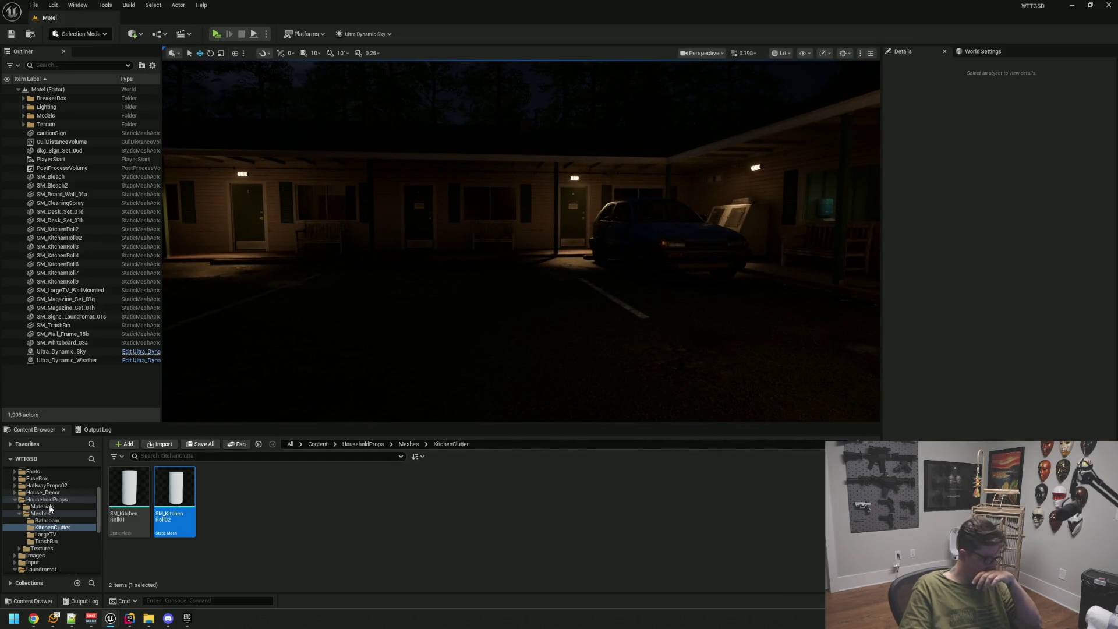
pyautogui.click(16, 501)
# Open the SandBox level from the Maps folder and launch it with Alt+P.
pyautogui.click(25, 522)
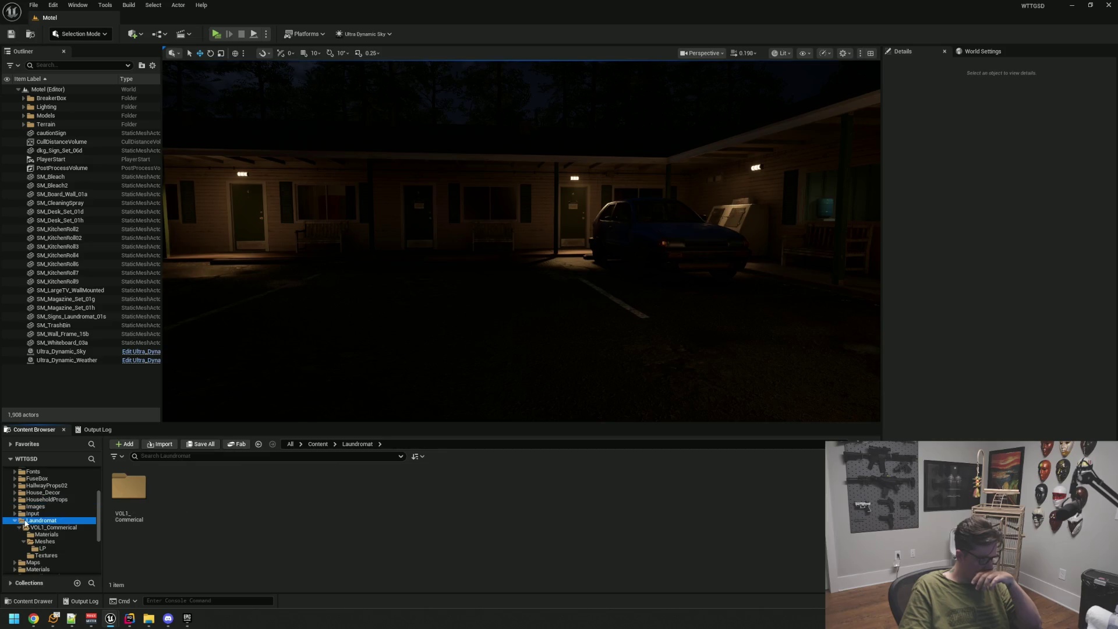
pyautogui.click(35, 528)
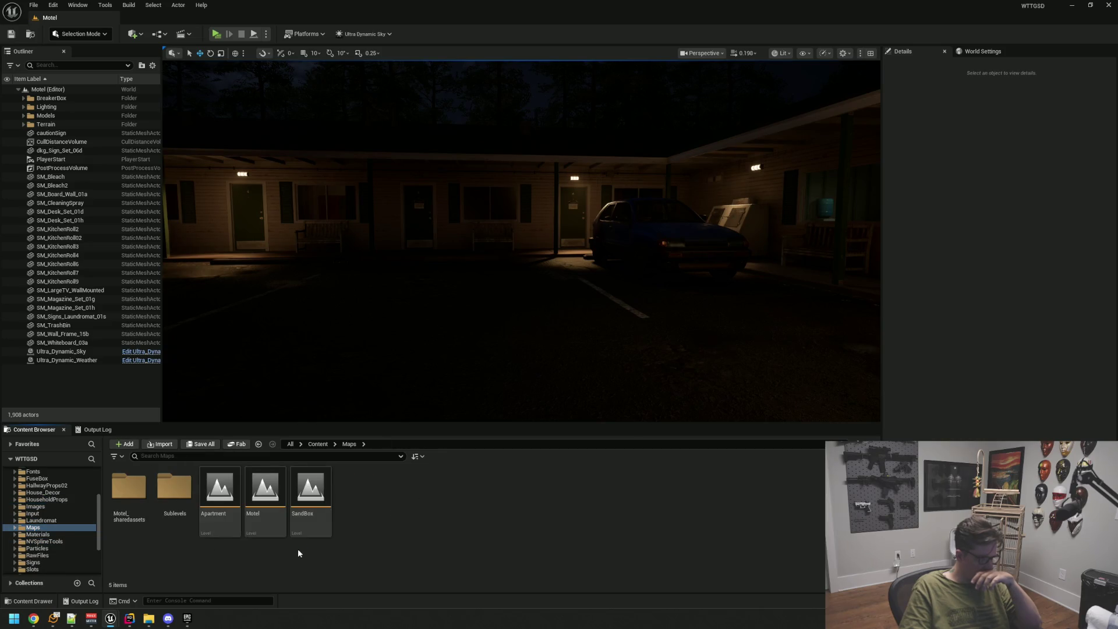
pyautogui.doubleClick(319, 486)
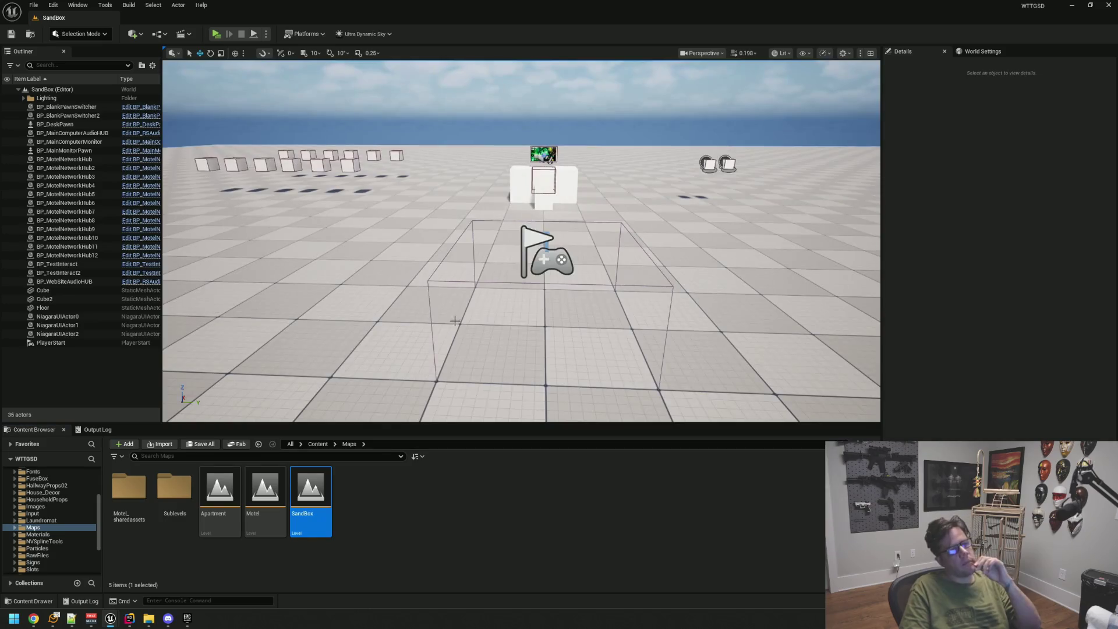
pyautogui.click(97, 429)
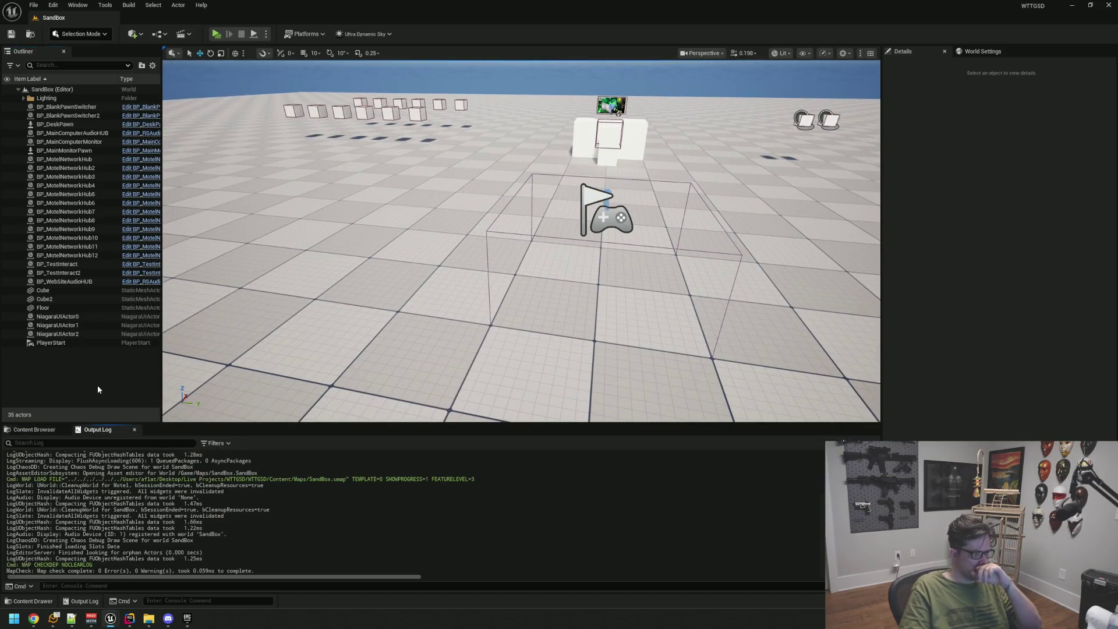
pyautogui.click(54, 430)
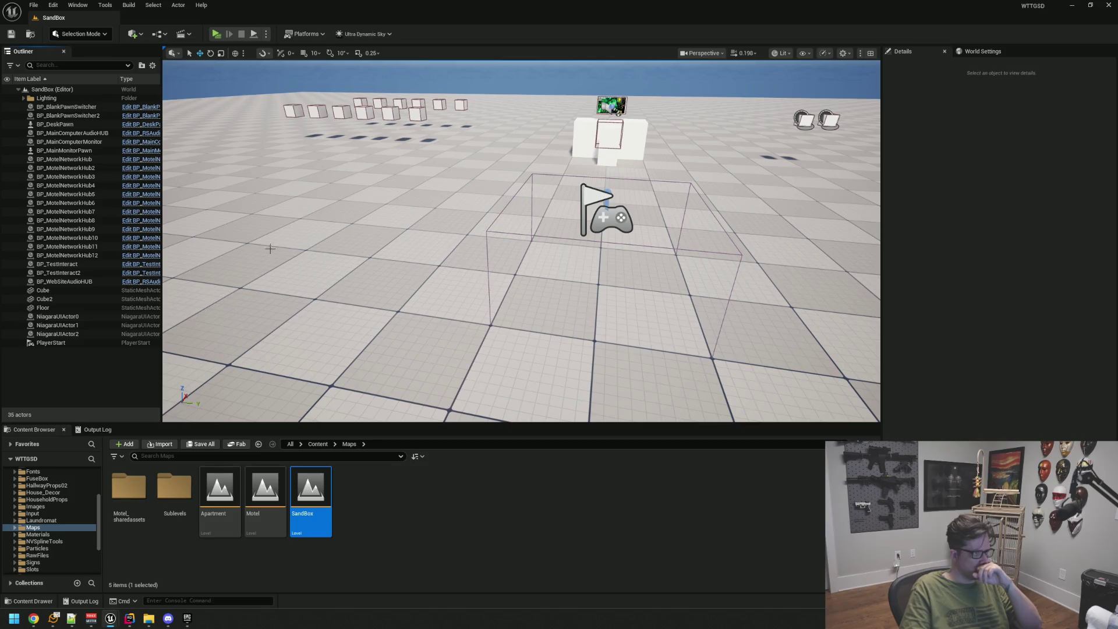
pyautogui.hotkey('alt', 'p')
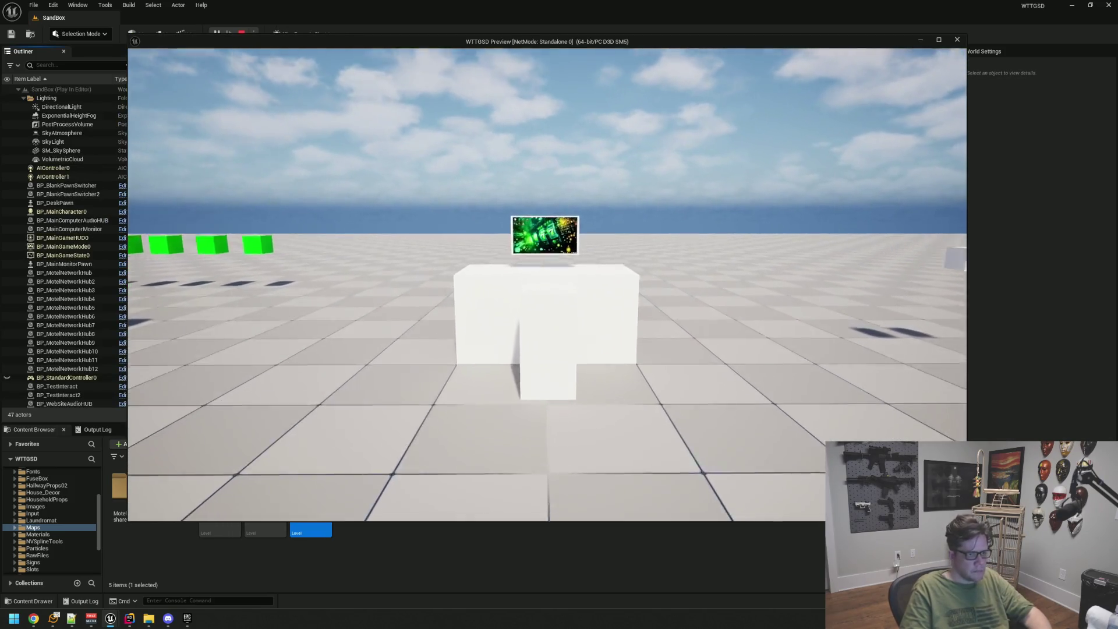
# Sit at the in-game computer, launch Merramun, move its window right and spin three times.
pyautogui.press('w')
pyautogui.click(557, 282)
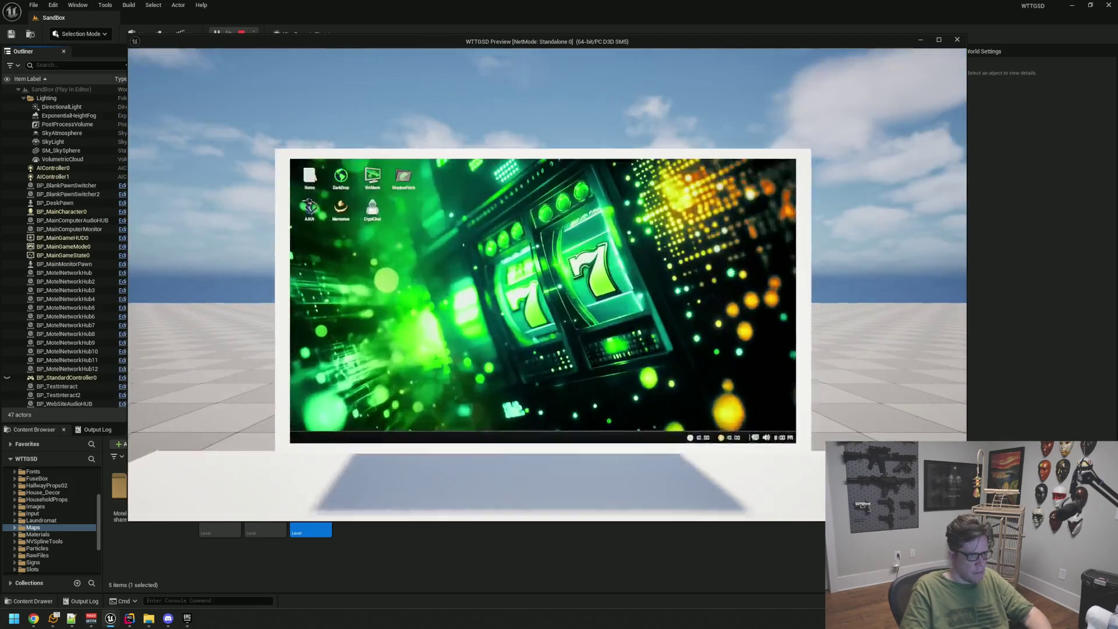
pyautogui.doubleClick(224, 127)
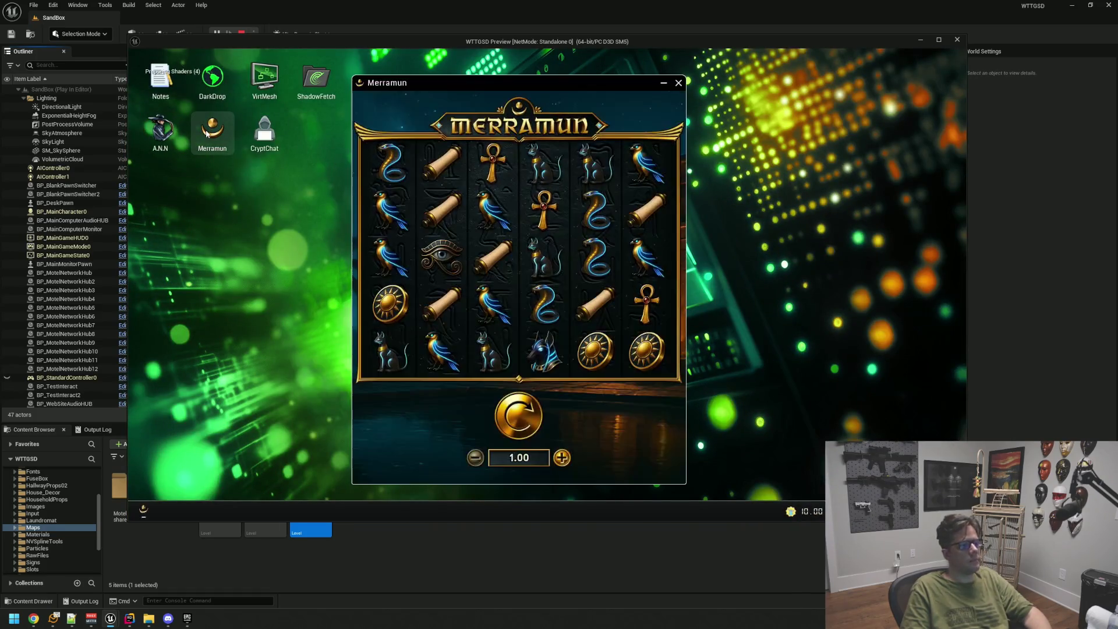
pyautogui.moveTo(475, 81)
pyautogui.mouseDown()
pyautogui.moveTo(694, 79)
pyautogui.moveTo(715, 95)
pyautogui.mouseUp()
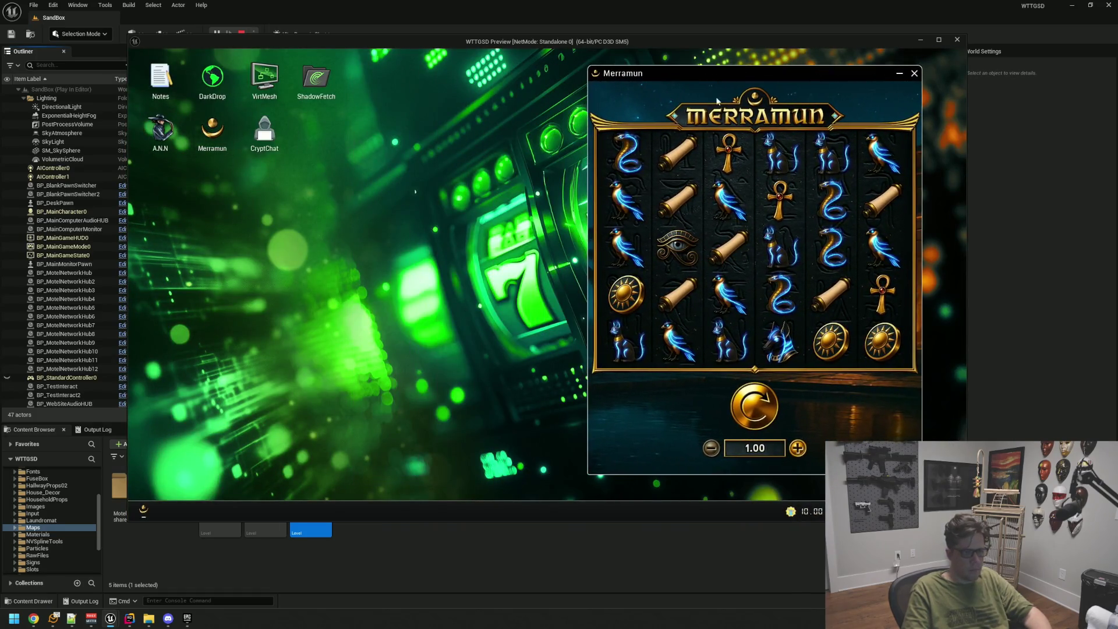
pyautogui.click(759, 399)
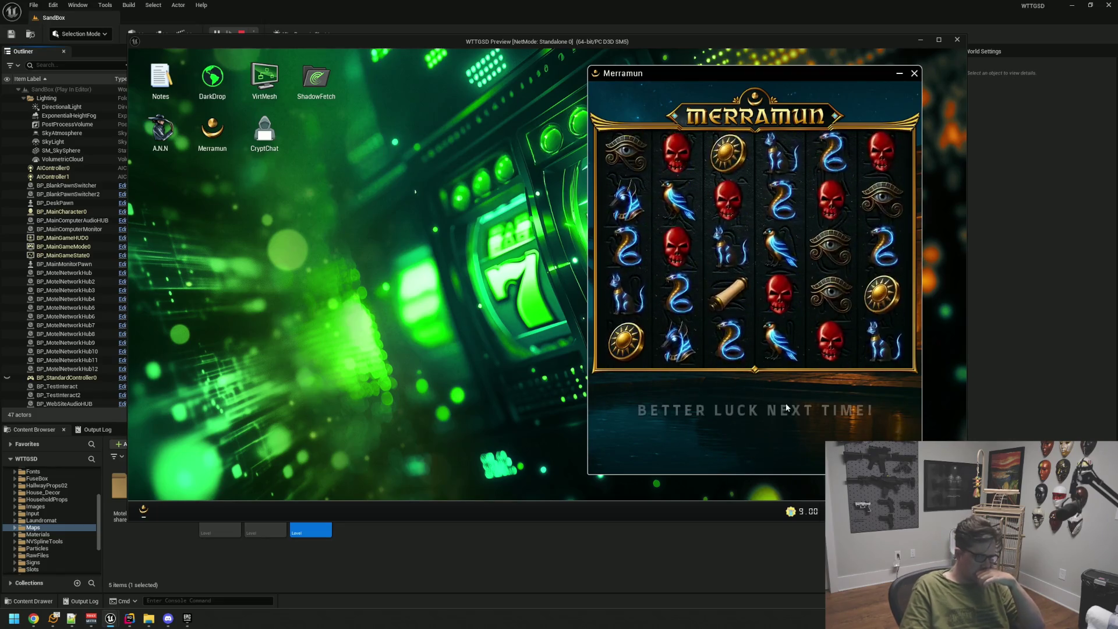
pyautogui.click(751, 405)
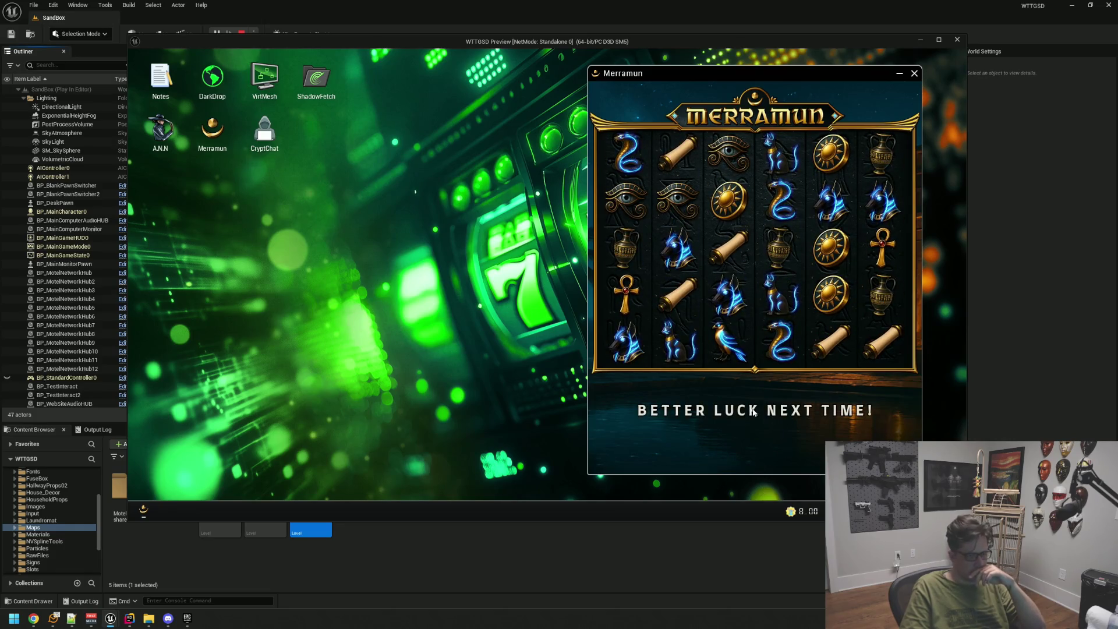
pyautogui.click(754, 409)
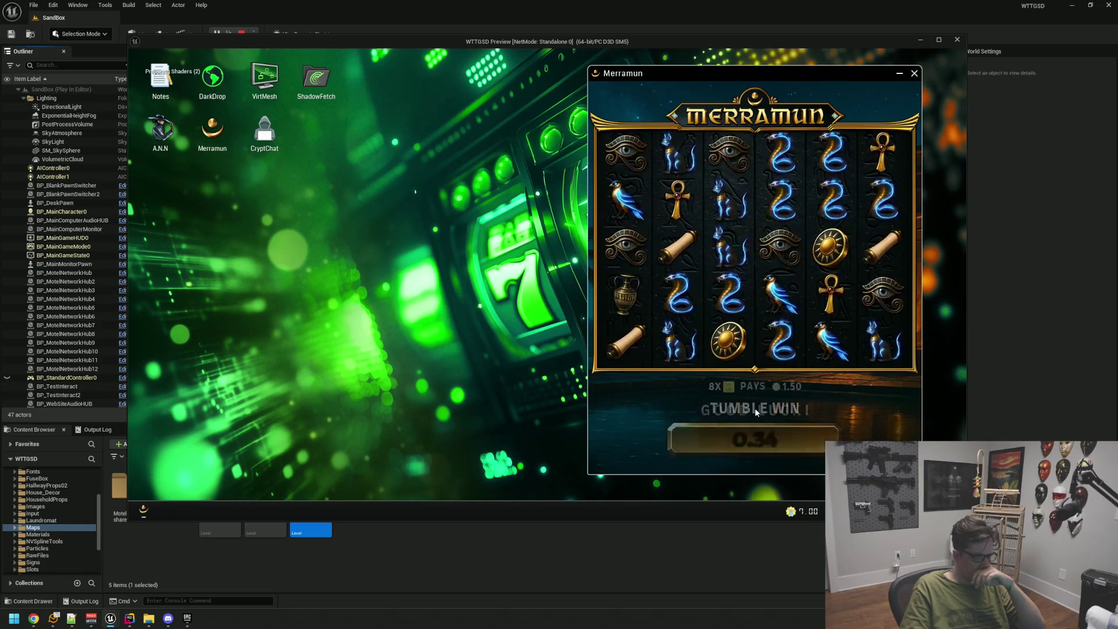
# Rerun the TriggerHack 3 command from the game console, then start another slot spin.
pyautogui.press('`')
pyautogui.press('Up')
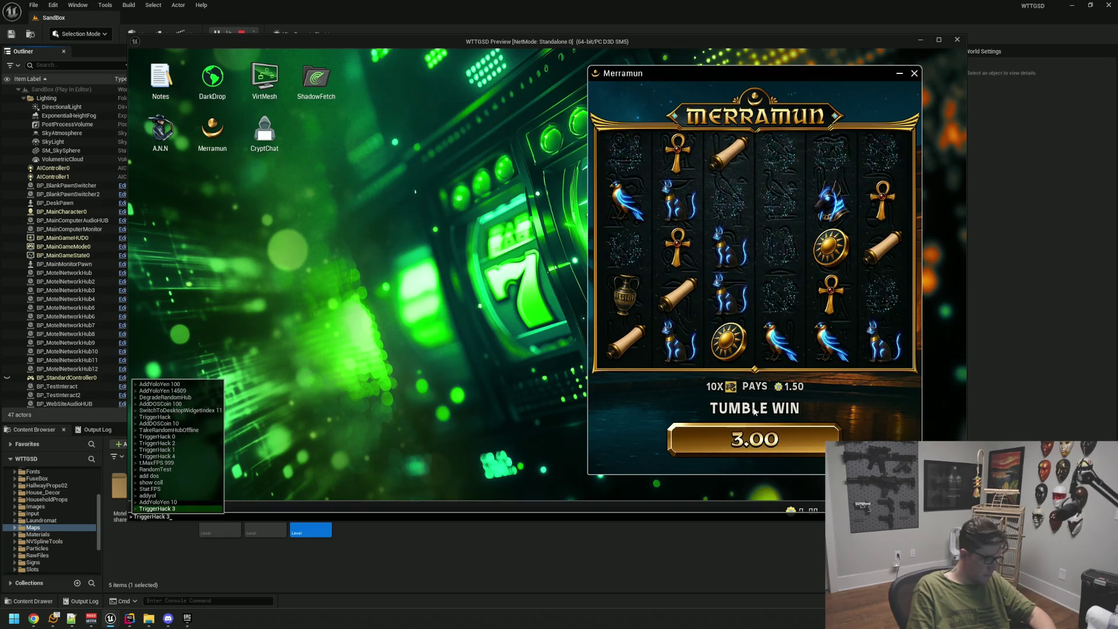
pyautogui.press('Return')
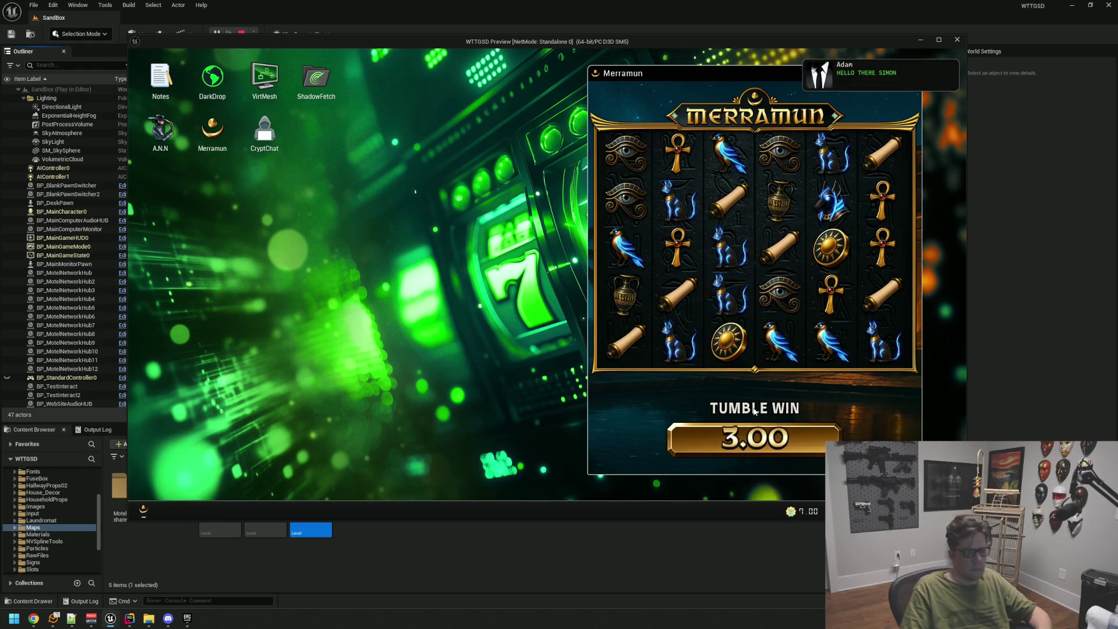
pyautogui.press('space')
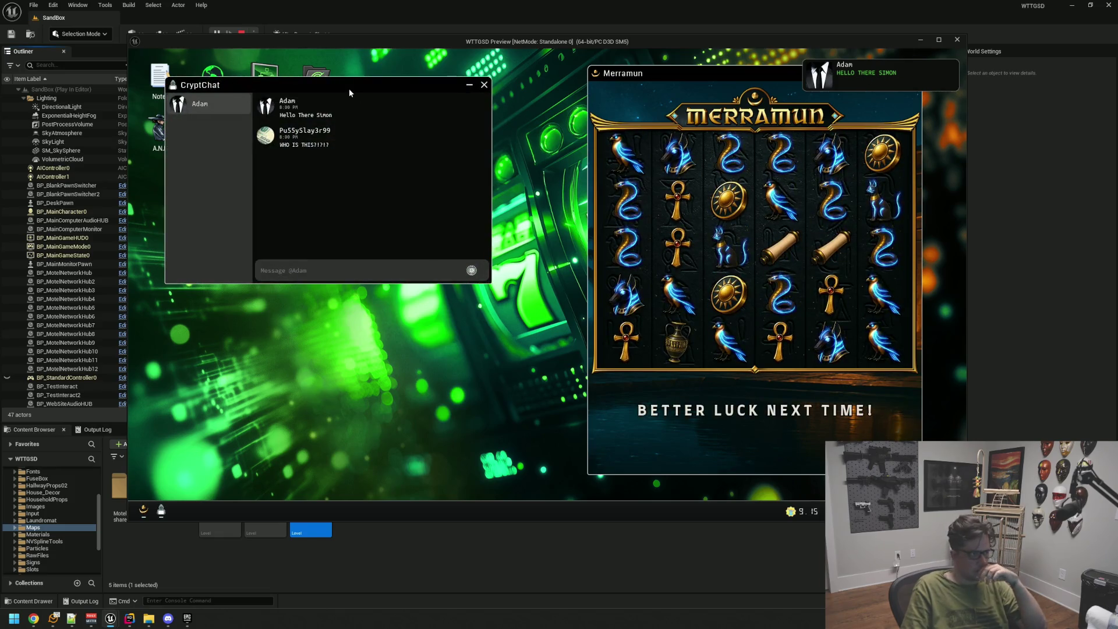
# Open Notes, rearrange the chat and Notes windows, and spin the Merramun reels five times.
pyautogui.moveTo(352, 91)
pyautogui.mouseDown()
pyautogui.moveTo(340, 271)
pyautogui.moveTo(326, 275)
pyautogui.mouseUp()
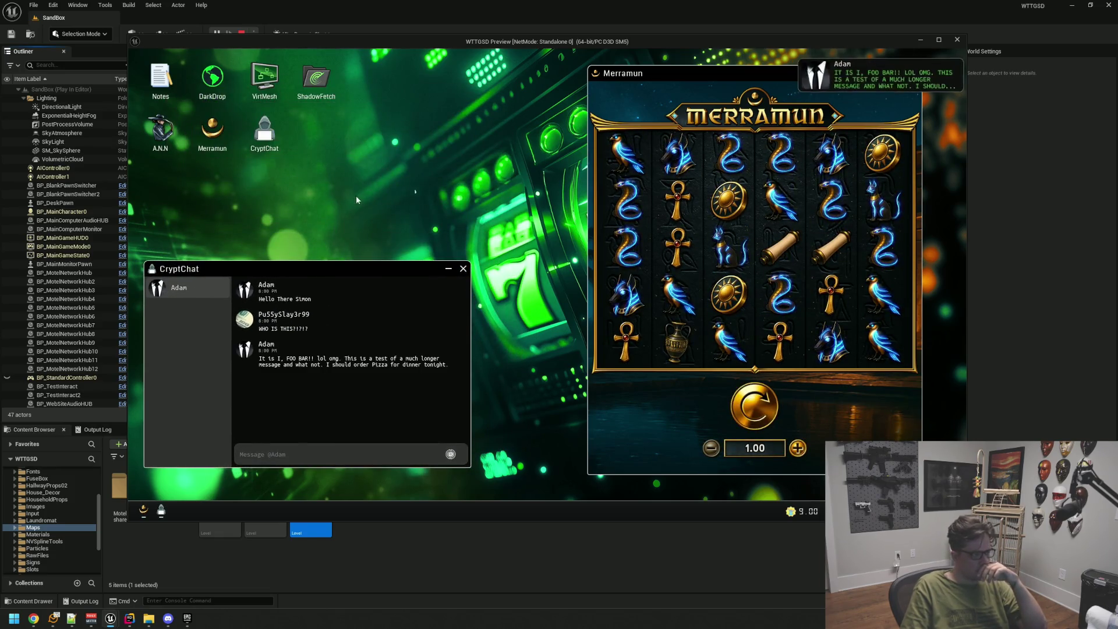
pyautogui.doubleClick(182, 82)
pyautogui.moveTo(373, 122); pyautogui.dragTo(514, 92)
pyautogui.moveTo(346, 266); pyautogui.dragTo(339, 266)
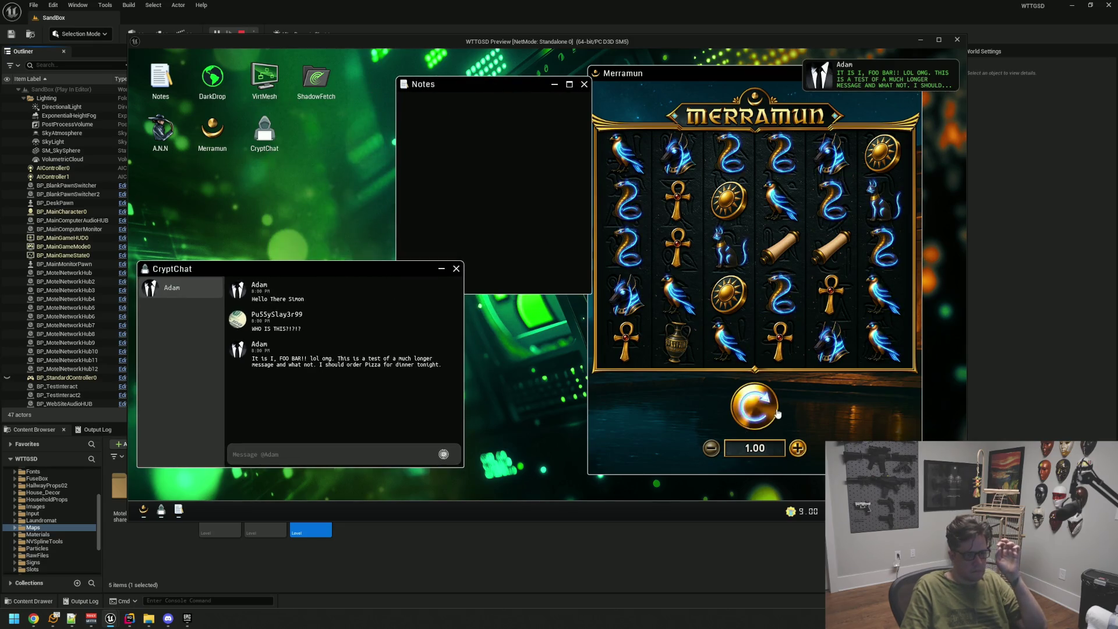
pyautogui.click(755, 406)
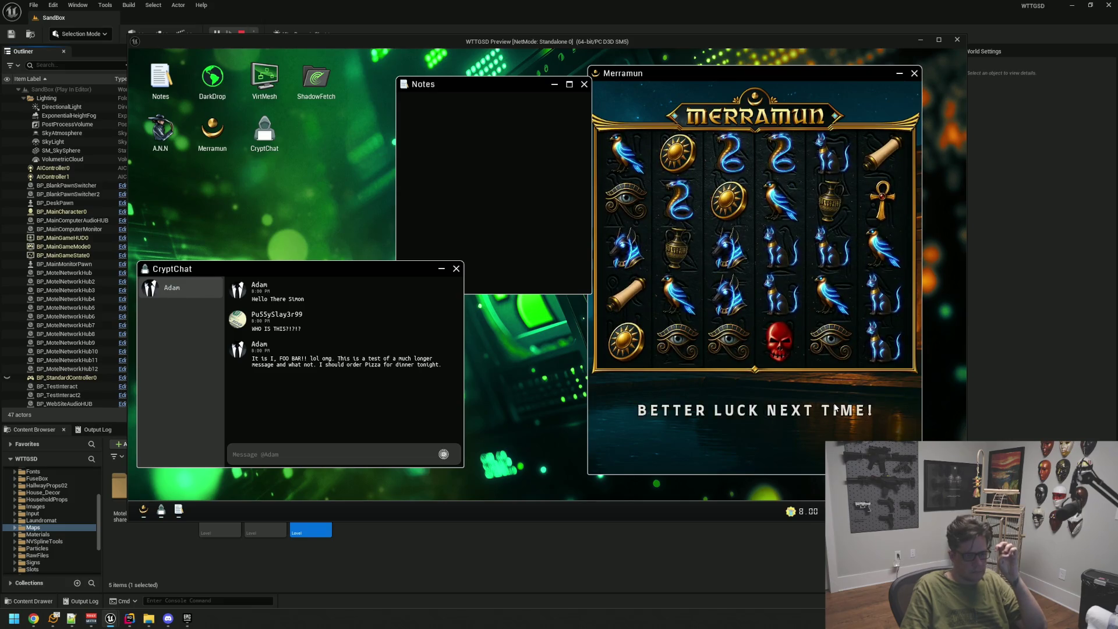
pyautogui.click(750, 396)
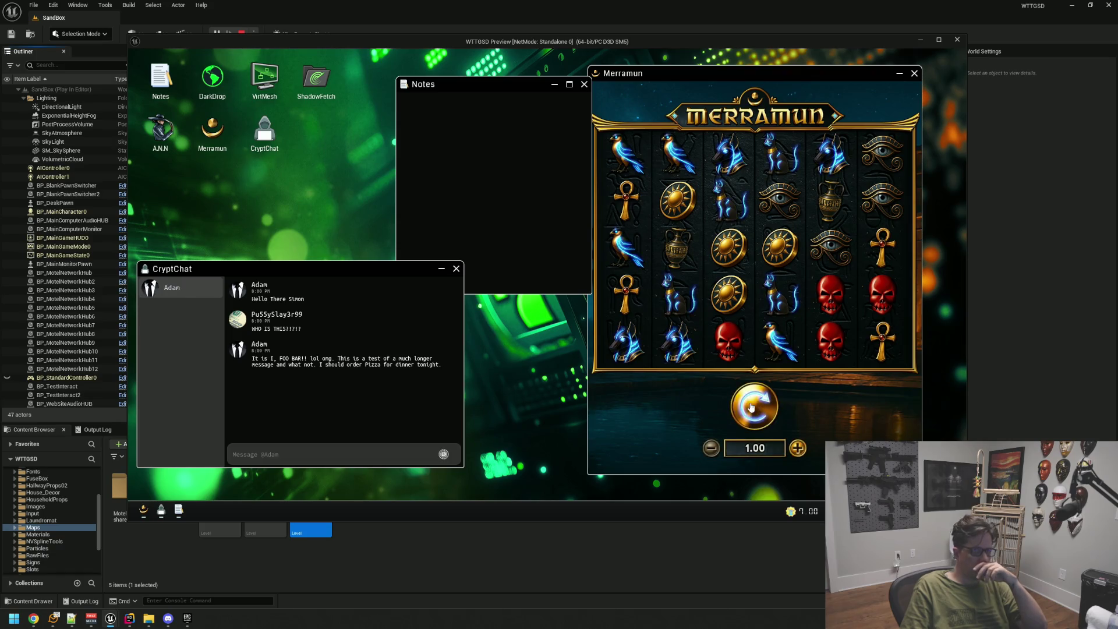
pyautogui.click(750, 407)
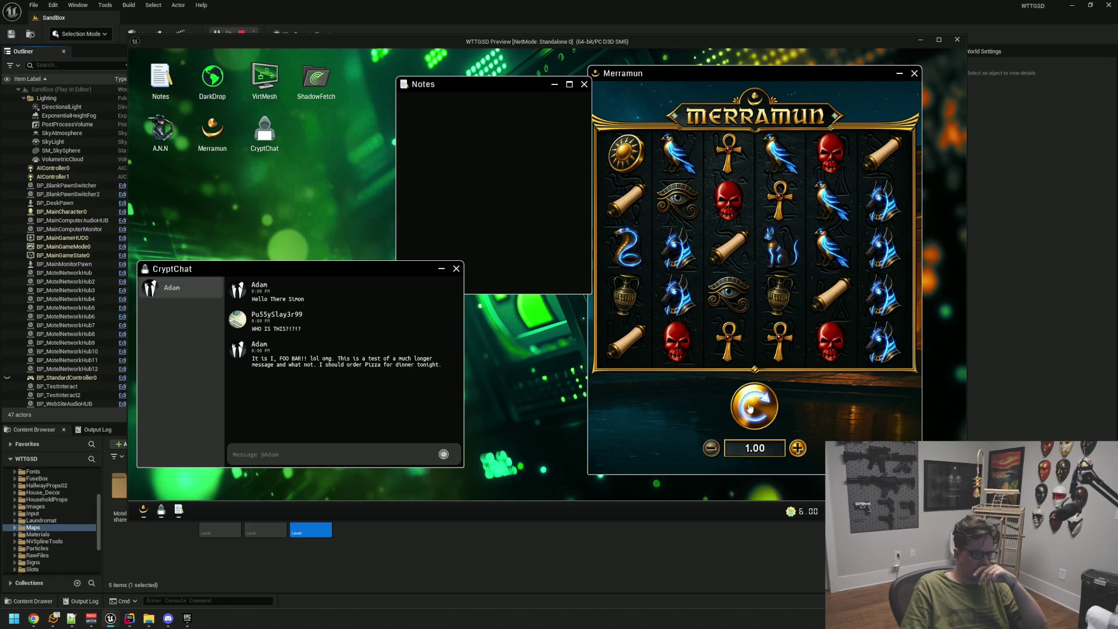
pyautogui.click(750, 407)
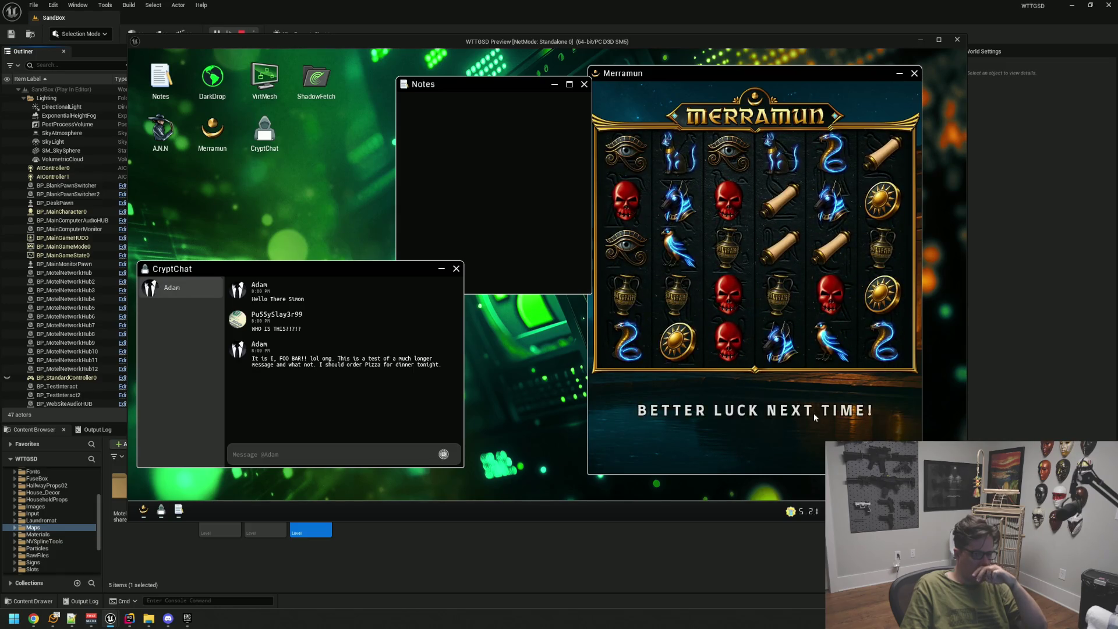
pyautogui.click(760, 408)
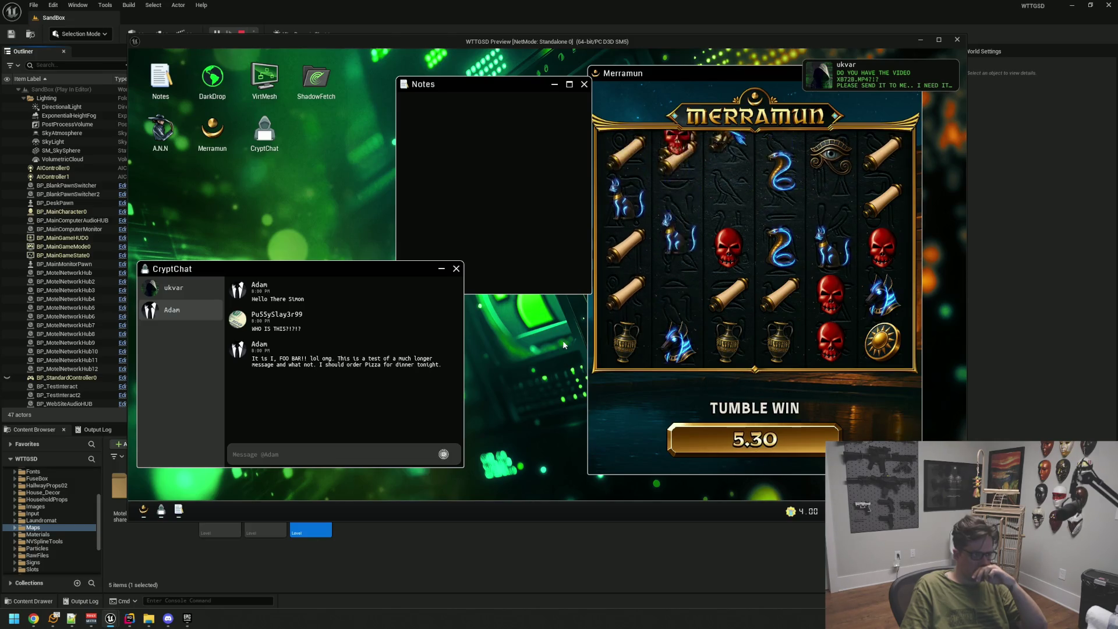
# Switch between the first and second contacts' conversations in CryptChat, ending on the second.
pyautogui.click(173, 290)
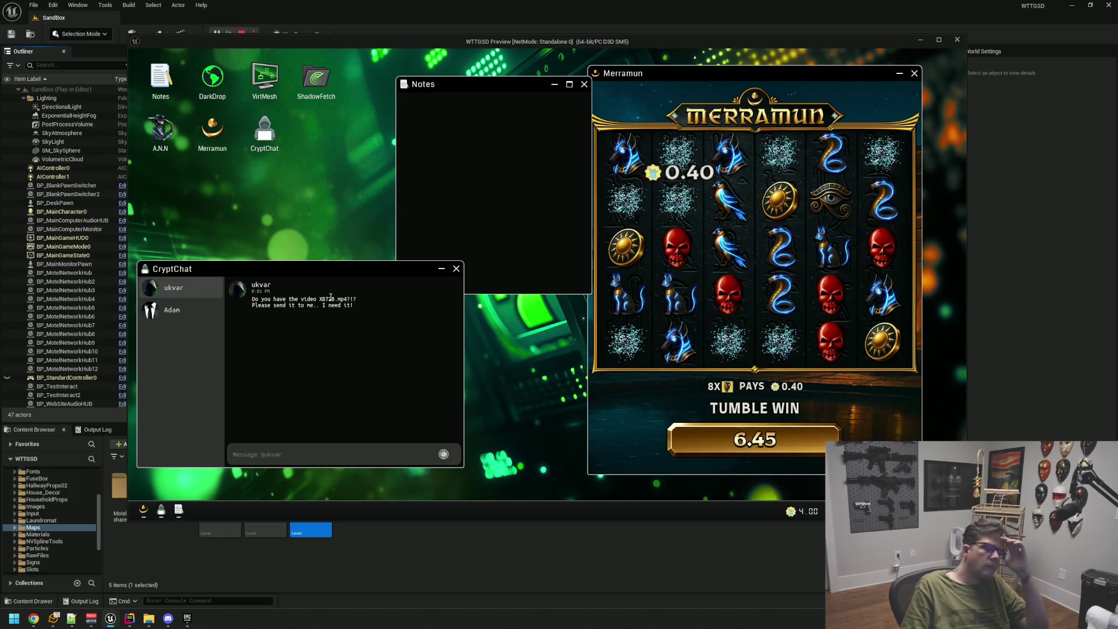
pyautogui.click(175, 310)
pyautogui.click(196, 291)
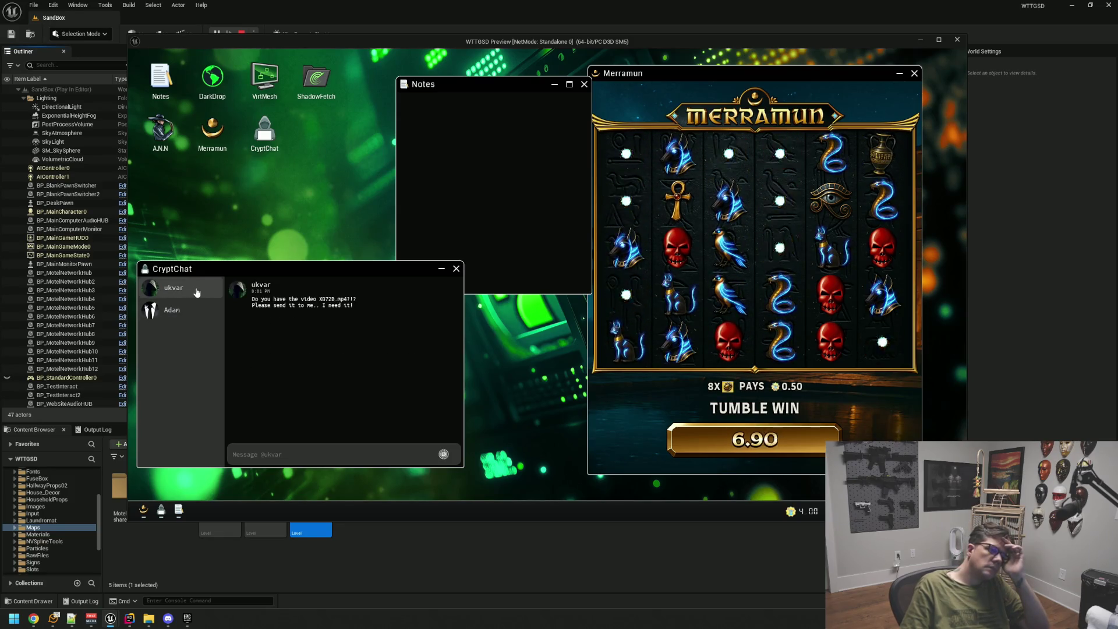
pyautogui.click(175, 310)
pyautogui.click(198, 294)
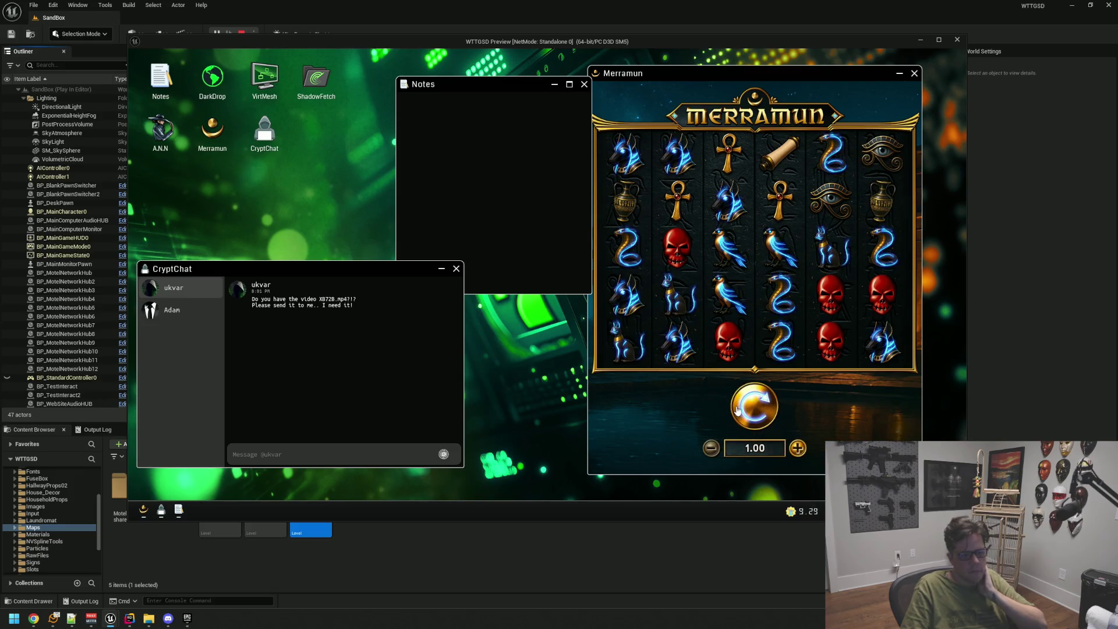
# Spin once more, close the chat and Notes windows, and launch VirtMesh.
pyautogui.click(737, 410)
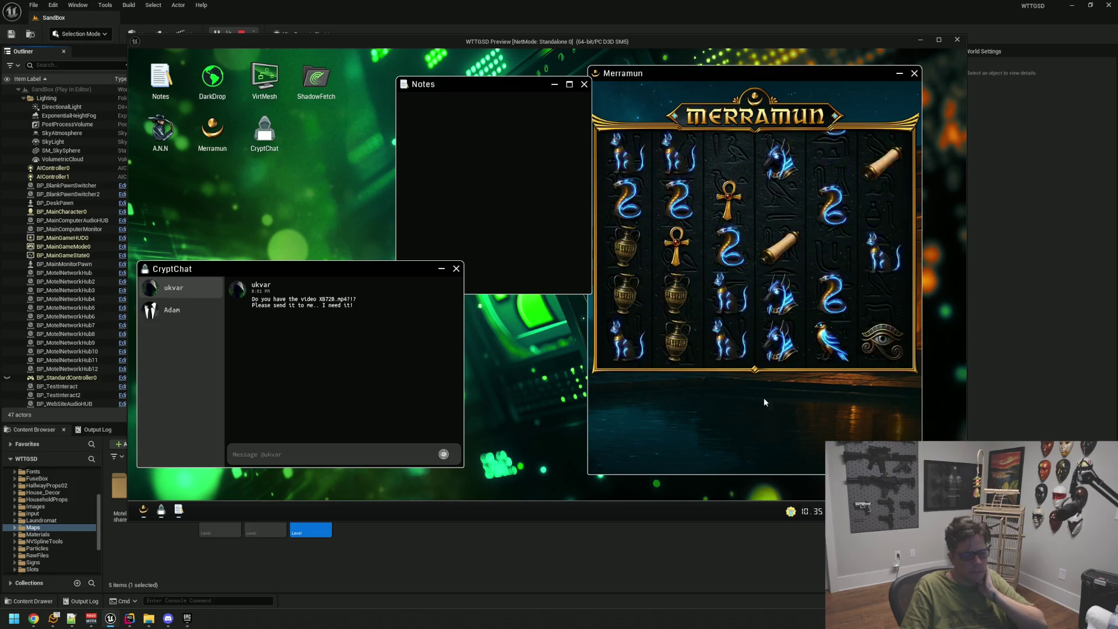
pyautogui.click(456, 269)
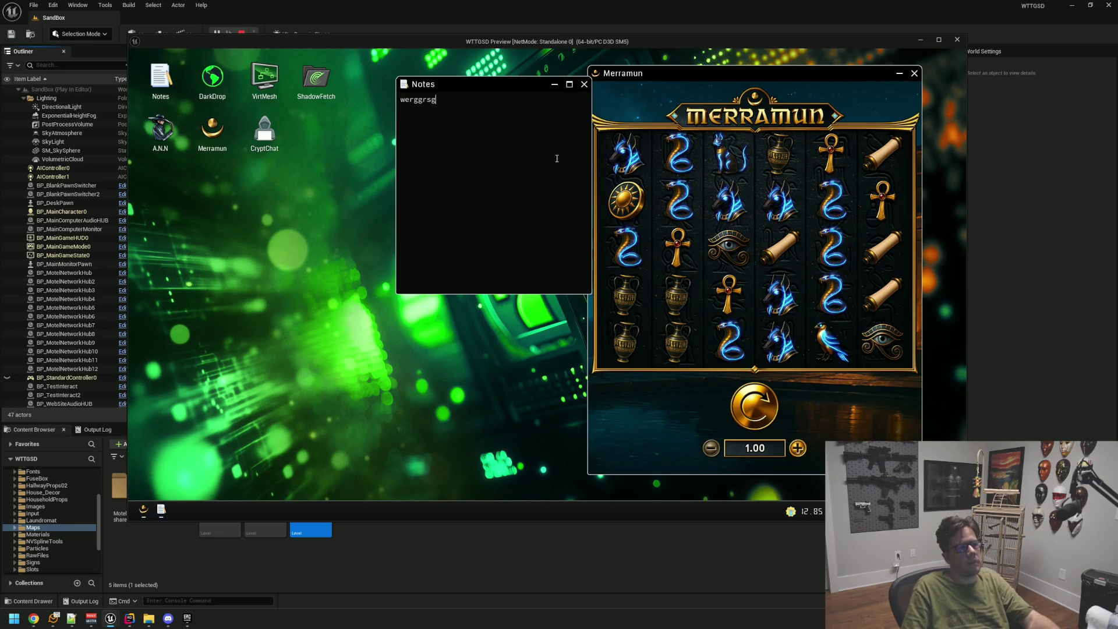
pyautogui.click(584, 84)
pyautogui.doubleClick(265, 78)
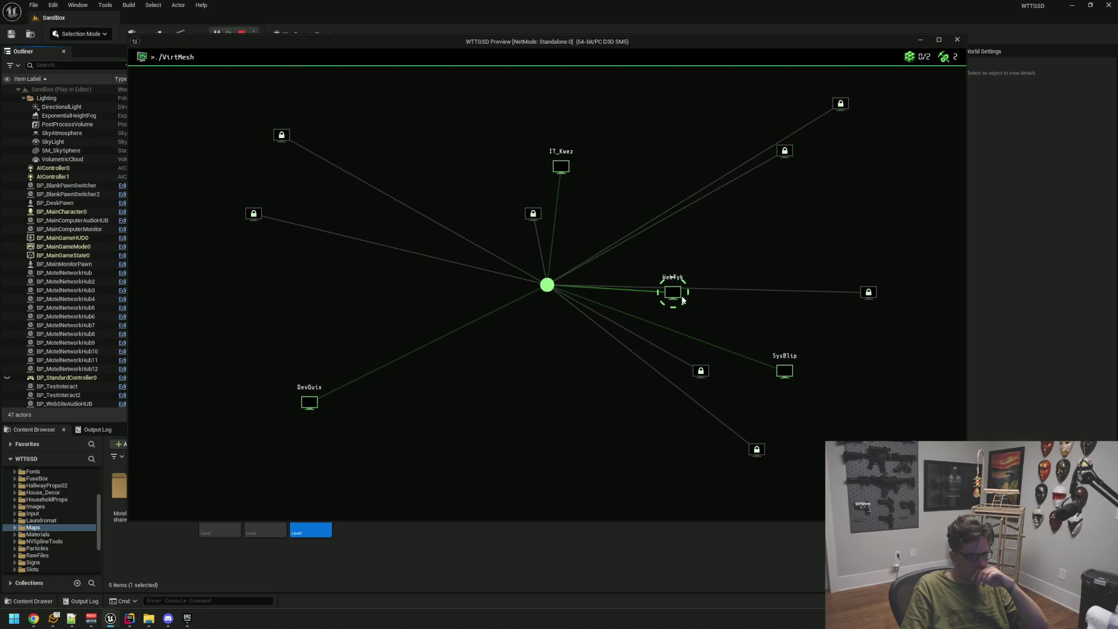
# Hack the WebTyk node by routing the INJ3KT-R arrow path to the bottom tile.
pyautogui.click(561, 182)
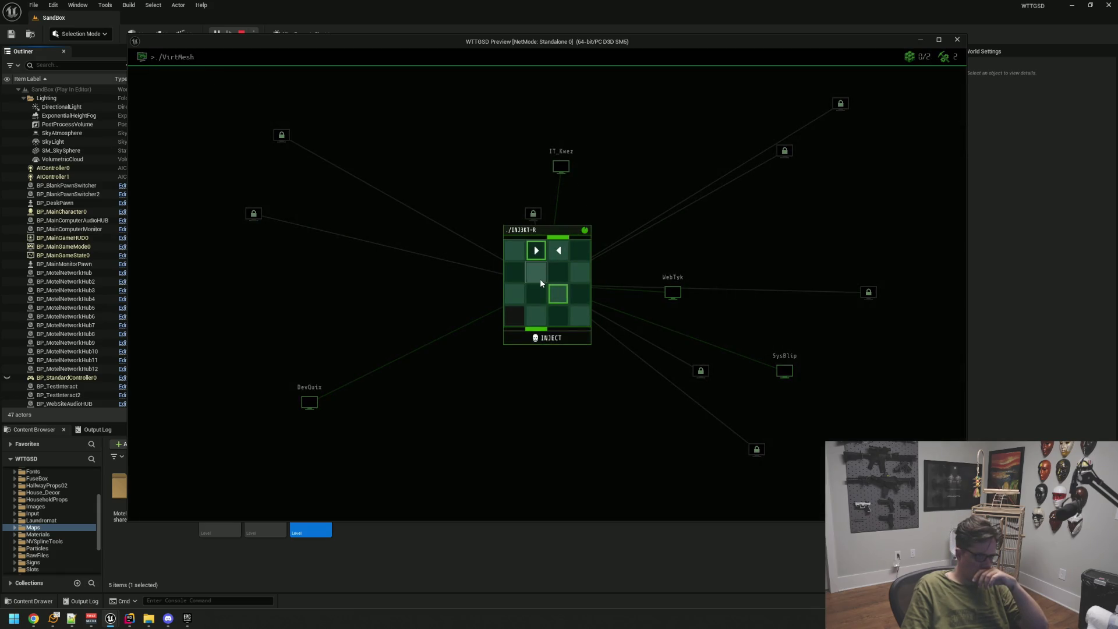
pyautogui.click(539, 301)
pyautogui.click(537, 314)
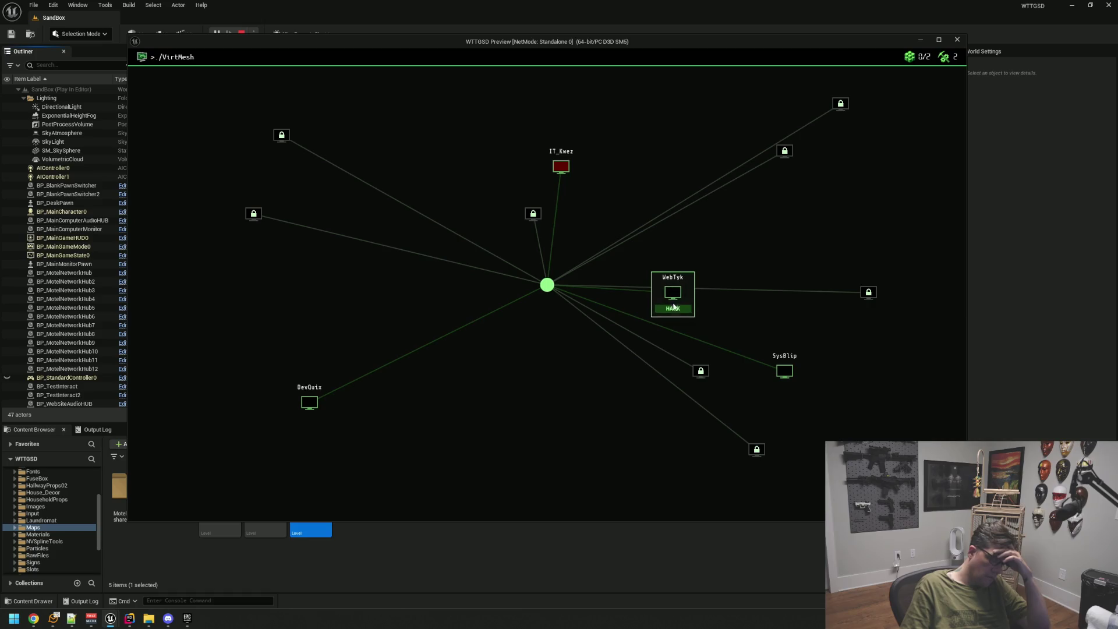
pyautogui.click(673, 308)
pyautogui.click(554, 253)
pyautogui.click(580, 250)
pyautogui.click(580, 272)
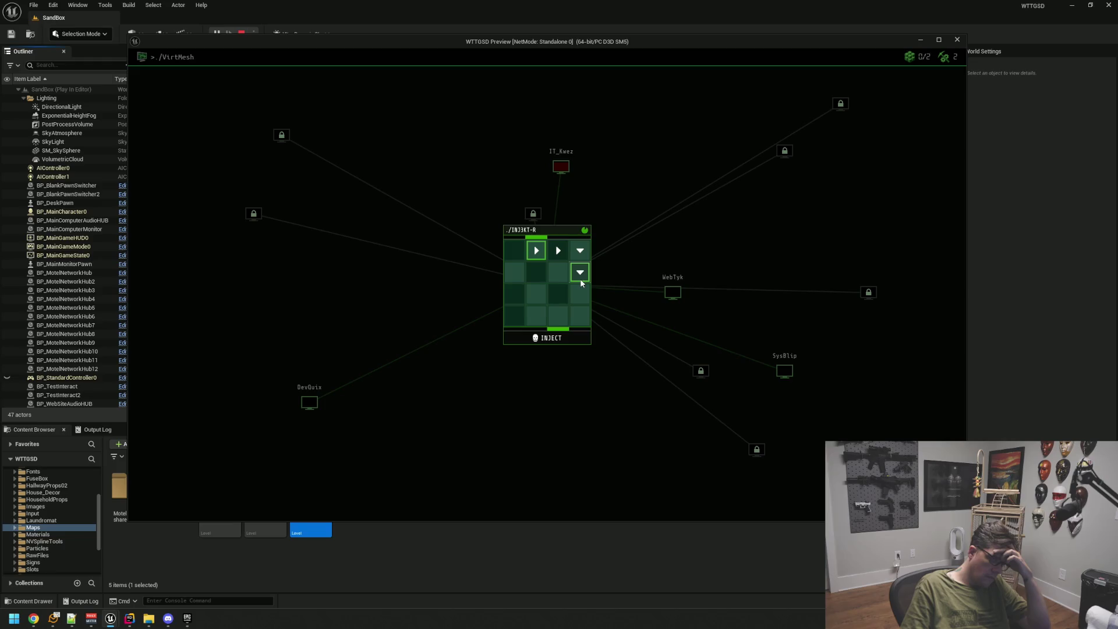
pyautogui.click(560, 297)
pyautogui.click(560, 323)
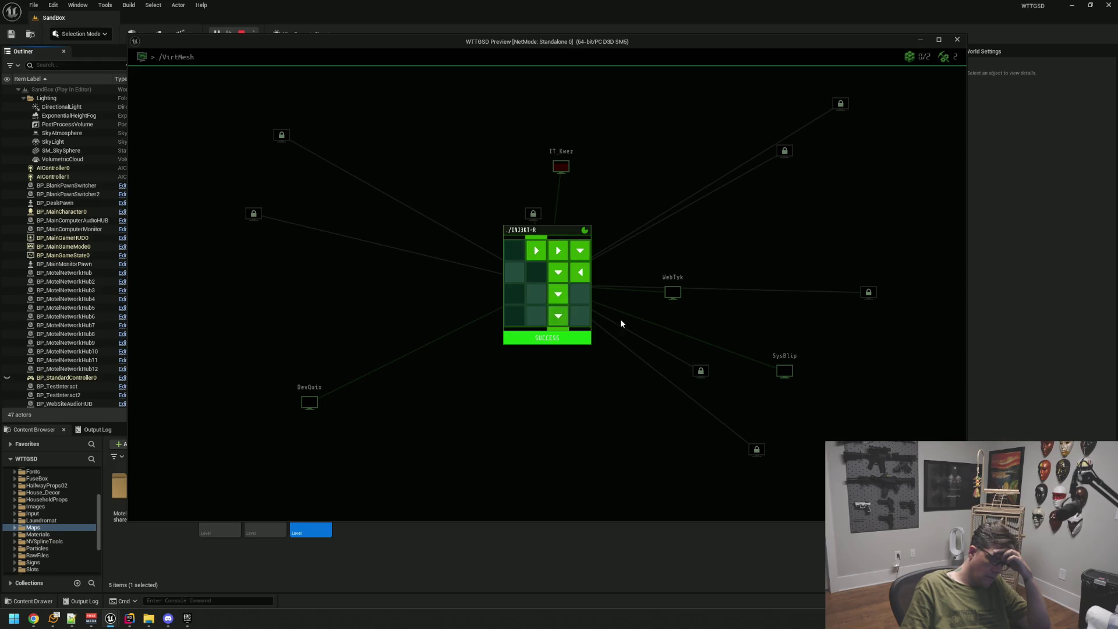
# Mount WebTyk, enter its desktop, then escape back to the network map.
pyautogui.click(670, 291)
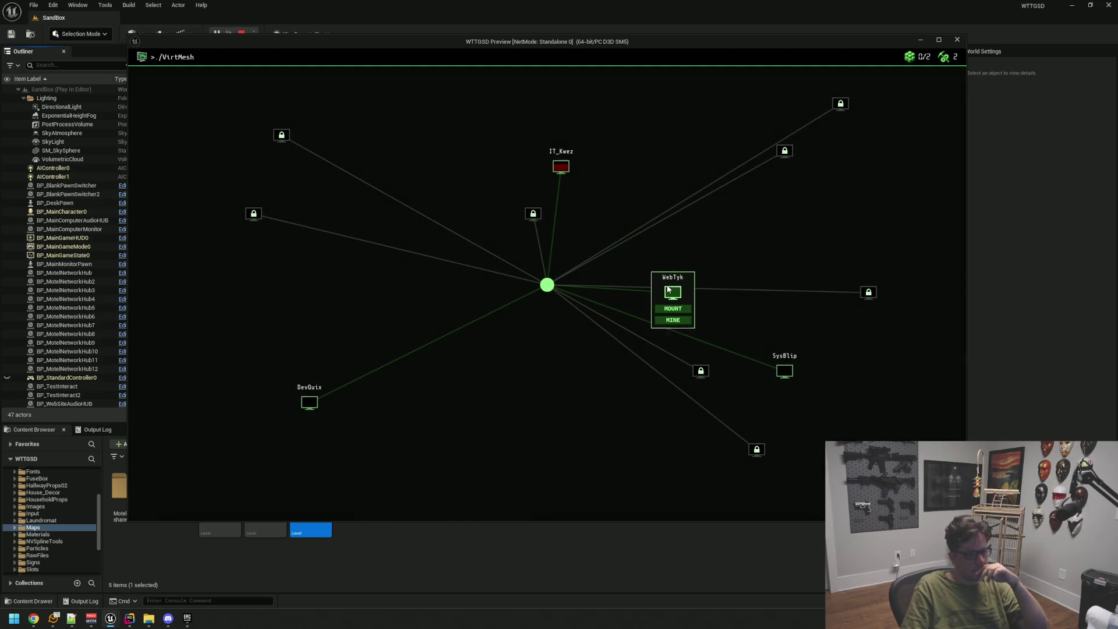
pyautogui.click(676, 314)
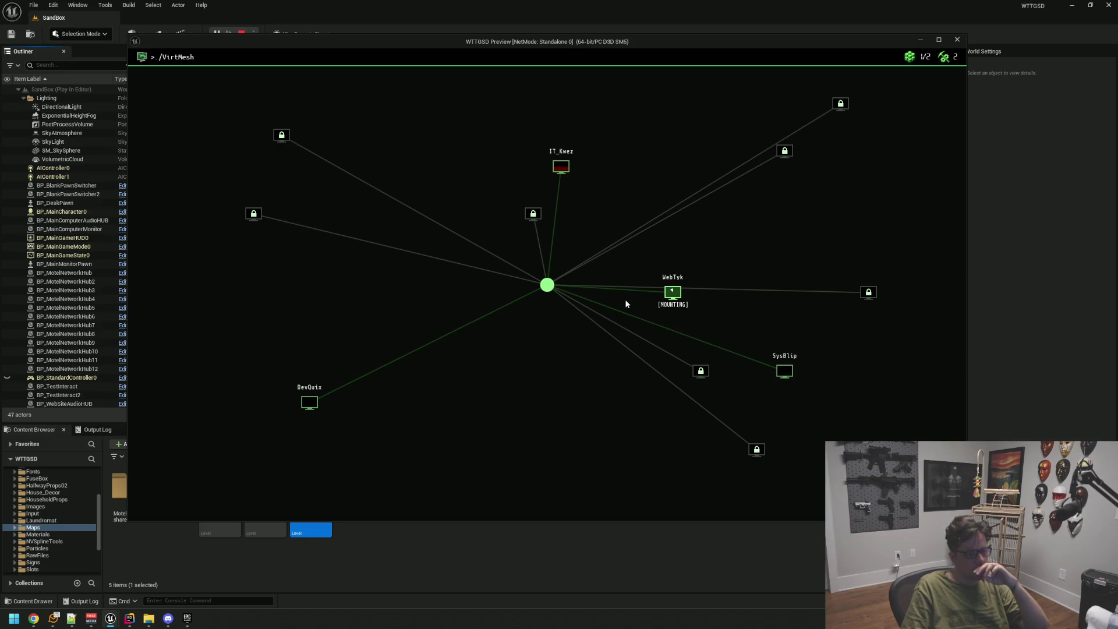
pyautogui.click(676, 293)
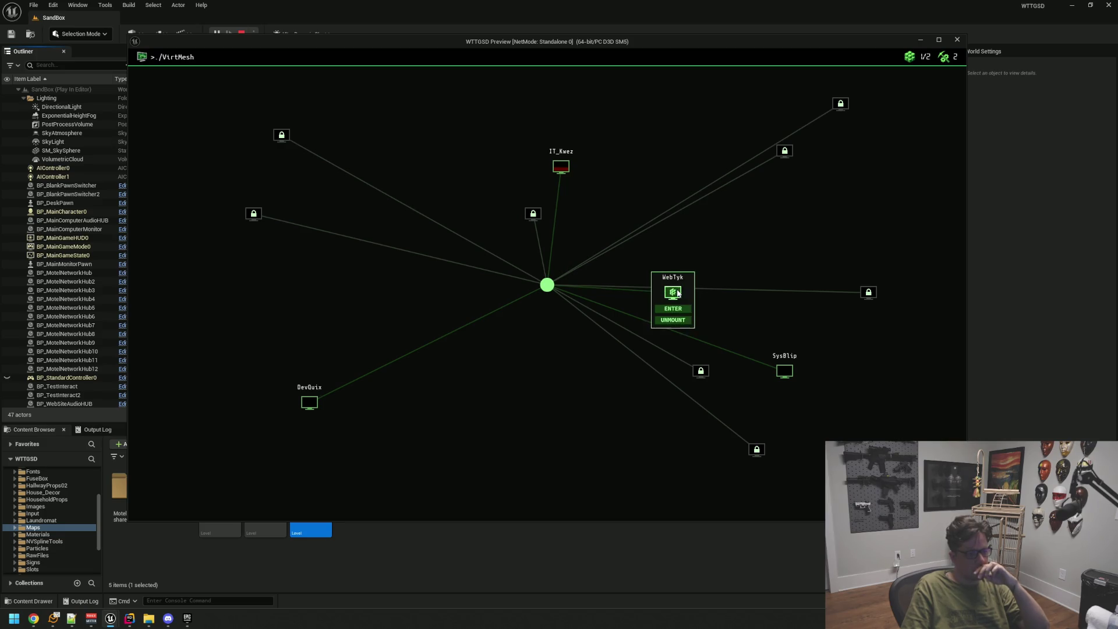
pyautogui.click(677, 307)
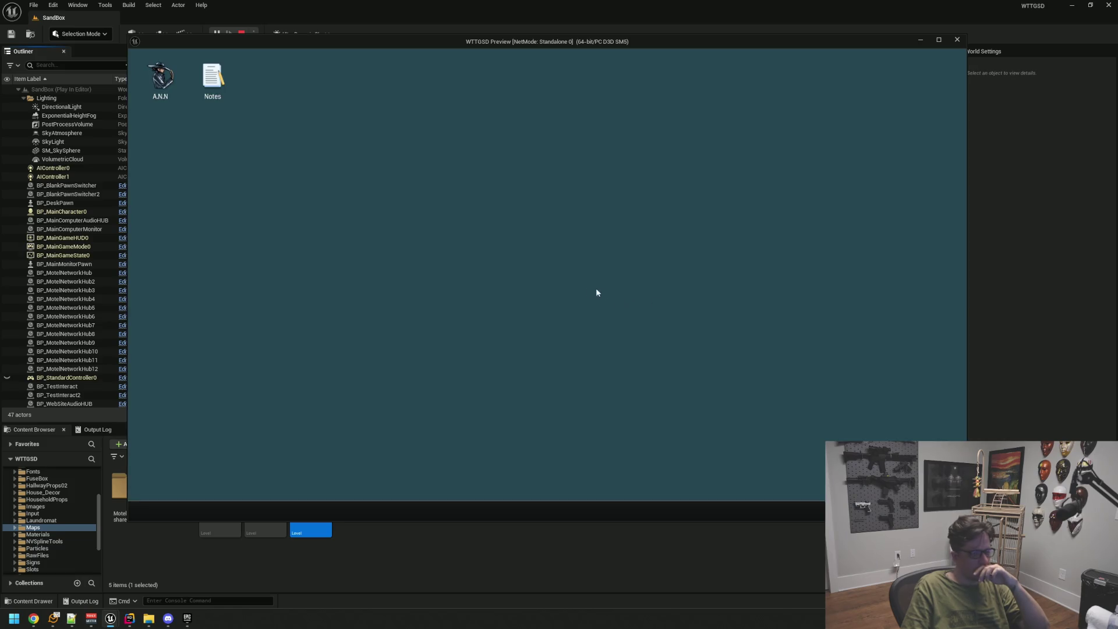
pyautogui.press('Escape')
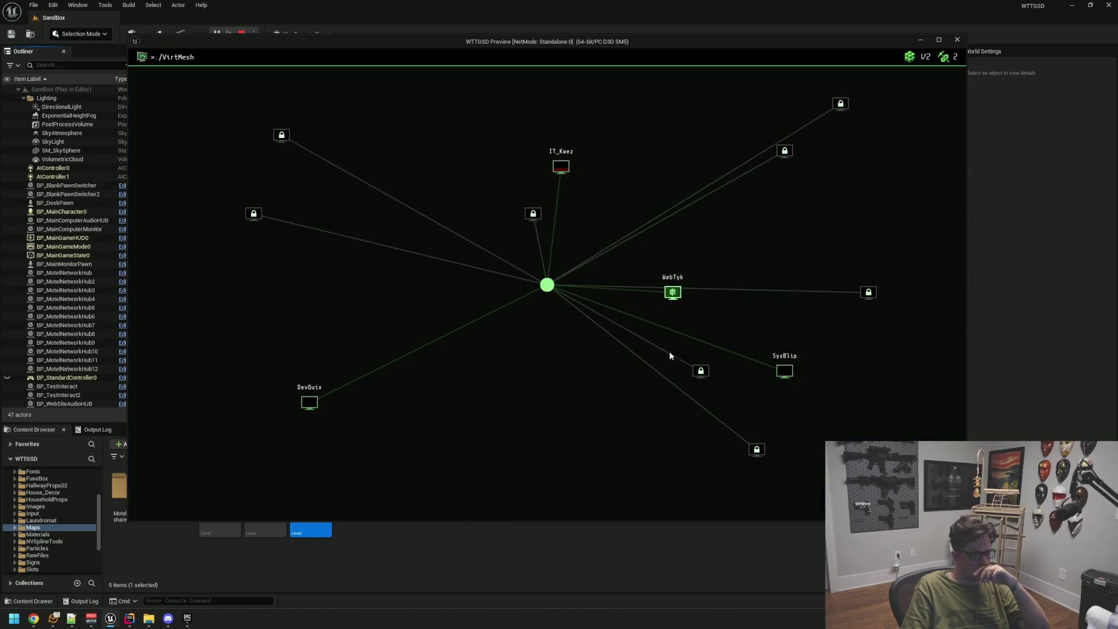
# Exit VirtMesh, open the A.N.N browser, move it left, then close it.
pyautogui.click(547, 287)
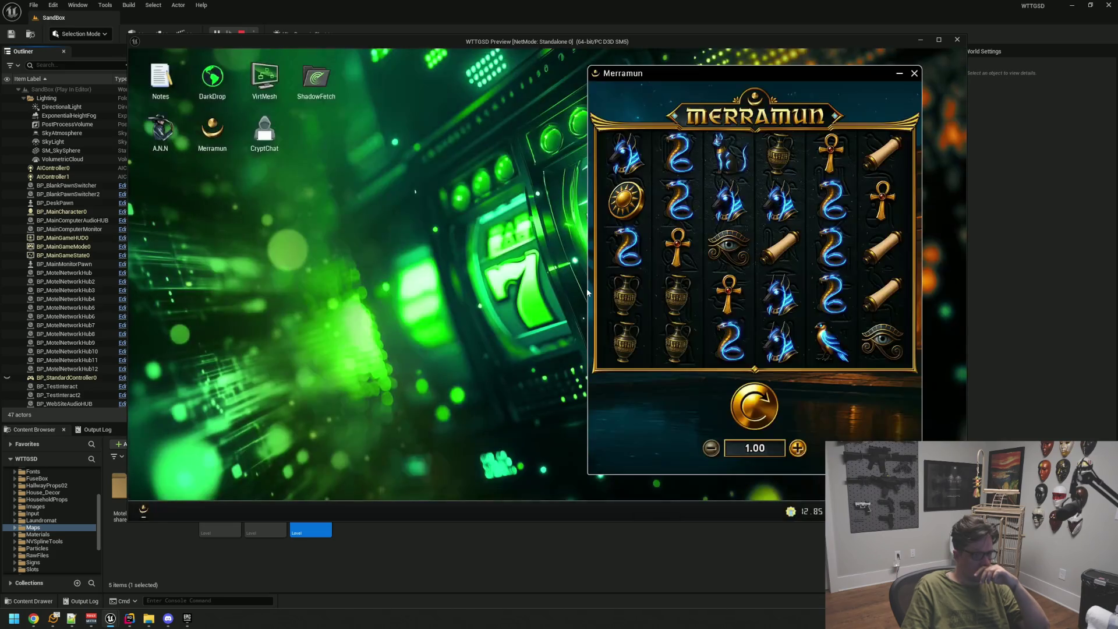
pyautogui.doubleClick(178, 147)
pyautogui.moveTo(396, 124); pyautogui.dragTo(330, 115)
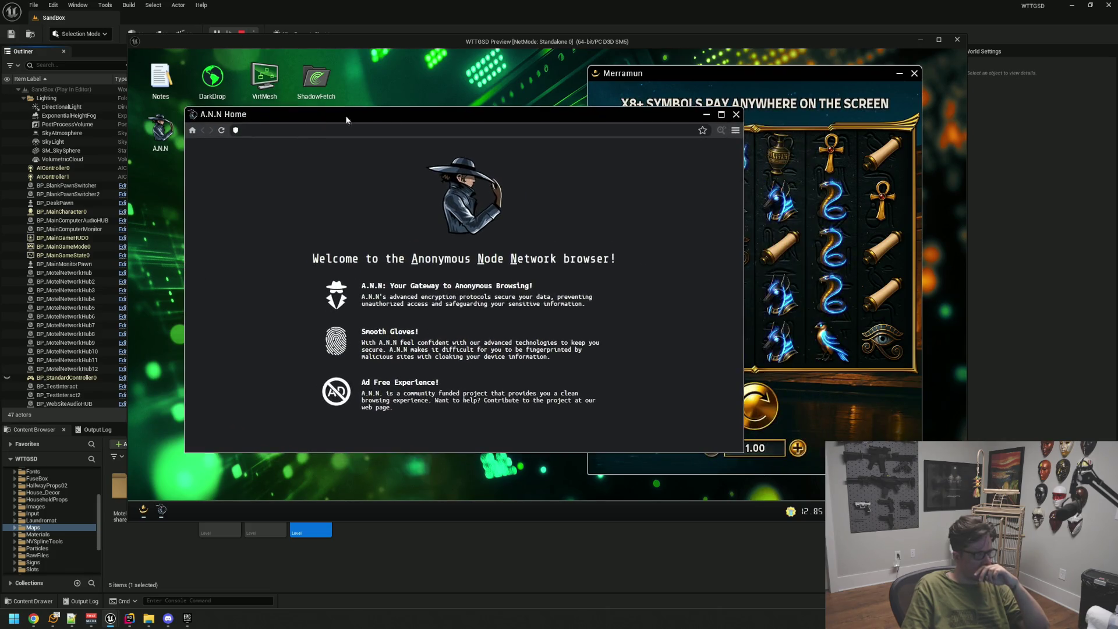
pyautogui.click(736, 114)
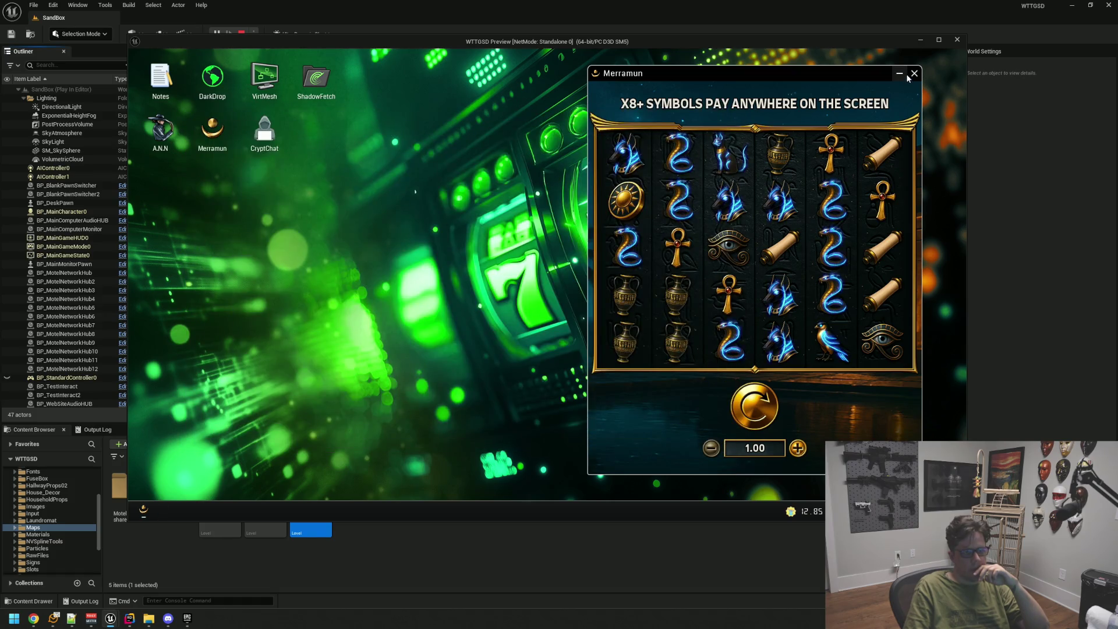